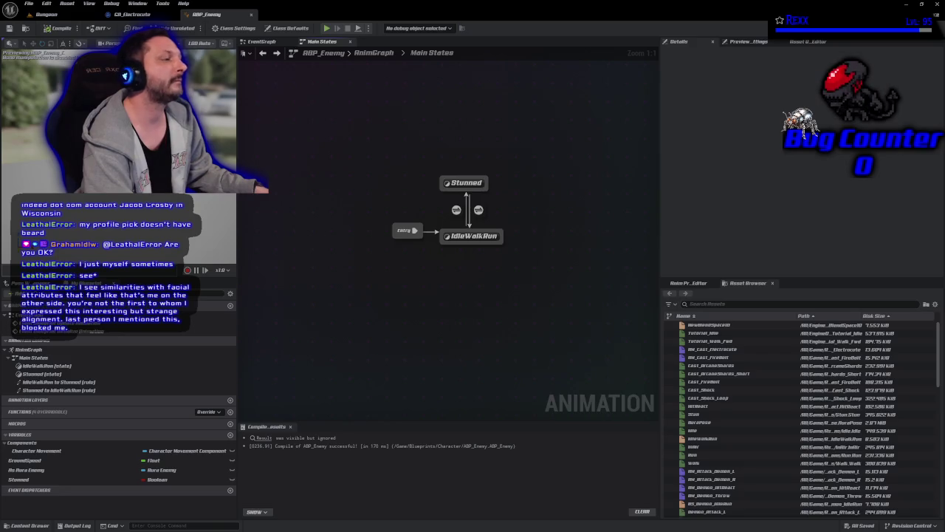
# Step: Inside ABP_Enemy's Stunned state, add a Sequence Player node and wire it to the Output Animation Pose Result
pyautogui.doubleClick(459, 182)
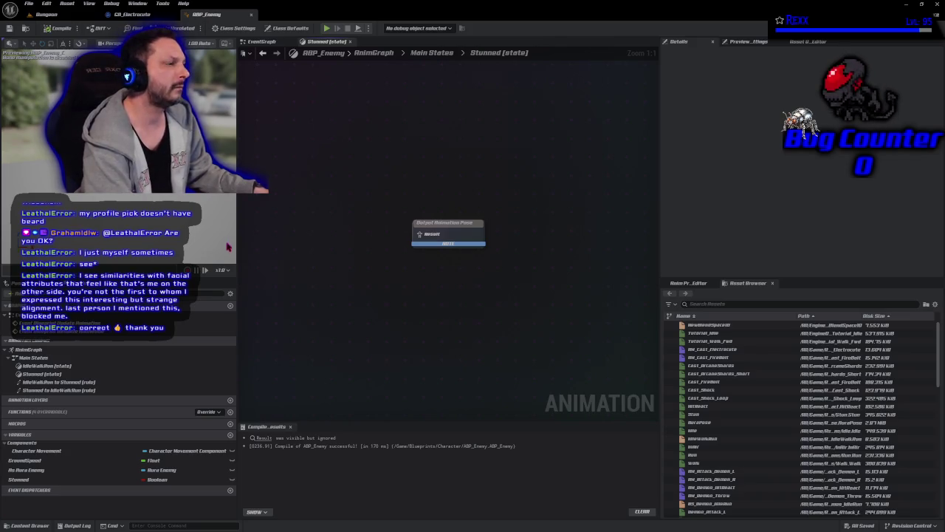
pyautogui.rightClick(276, 249)
pyautogui.write('sequence')
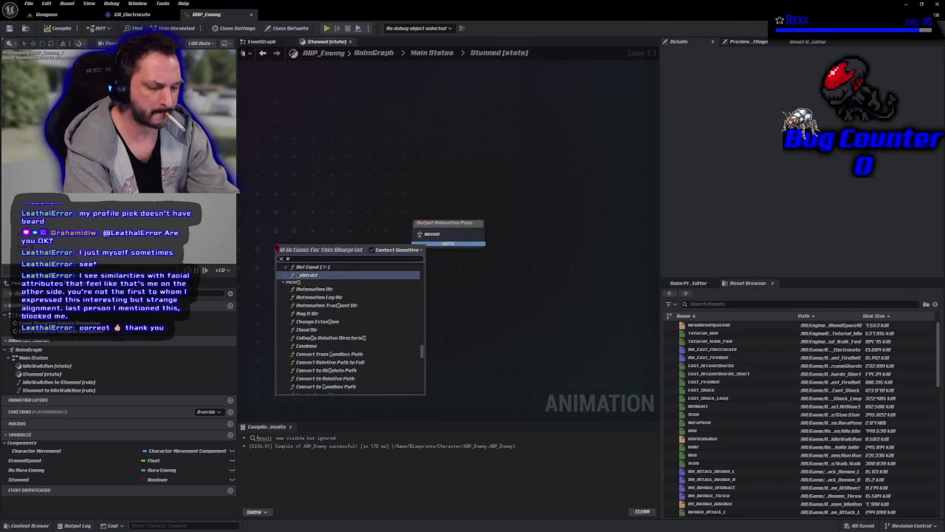
pyautogui.write(' pla')
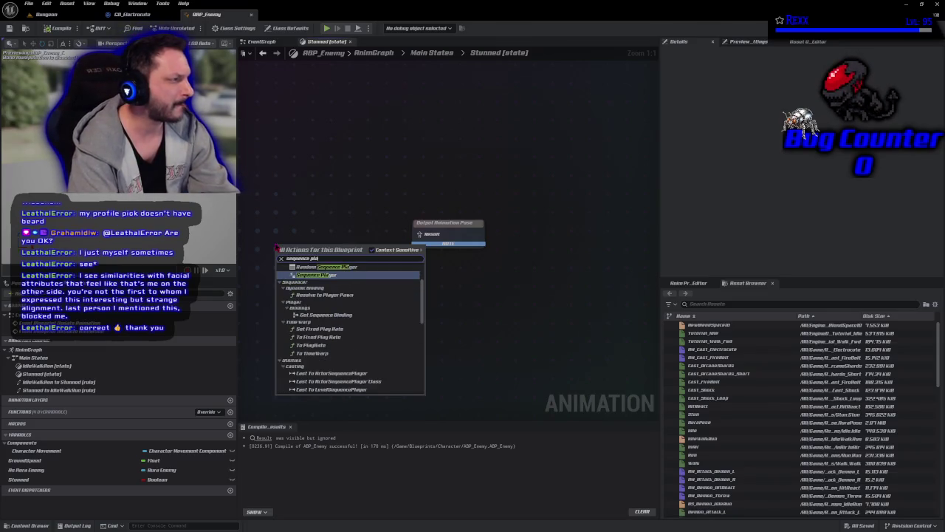
pyautogui.click(318, 276)
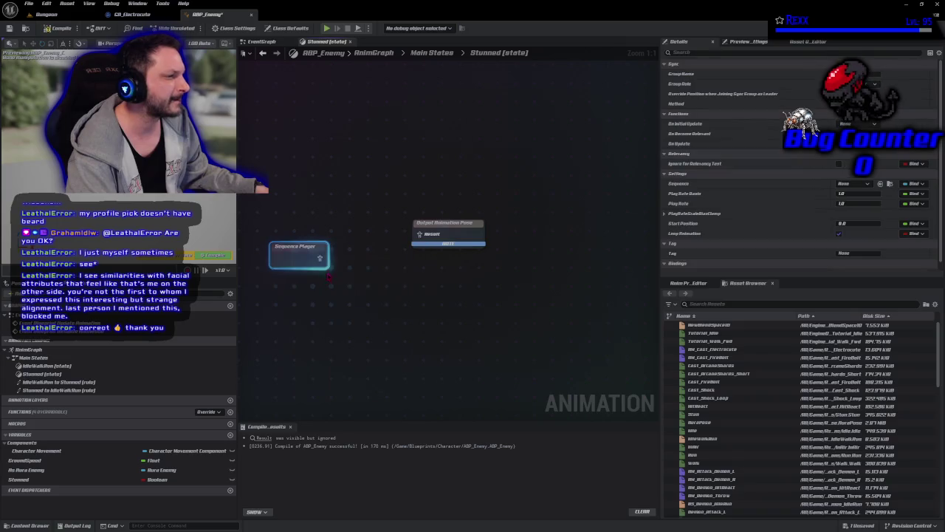
pyautogui.moveTo(299, 242)
pyautogui.mouseDown()
pyautogui.moveTo(328, 222)
pyautogui.moveTo(377, 237)
pyautogui.moveTo(420, 234)
pyautogui.mouseUp()
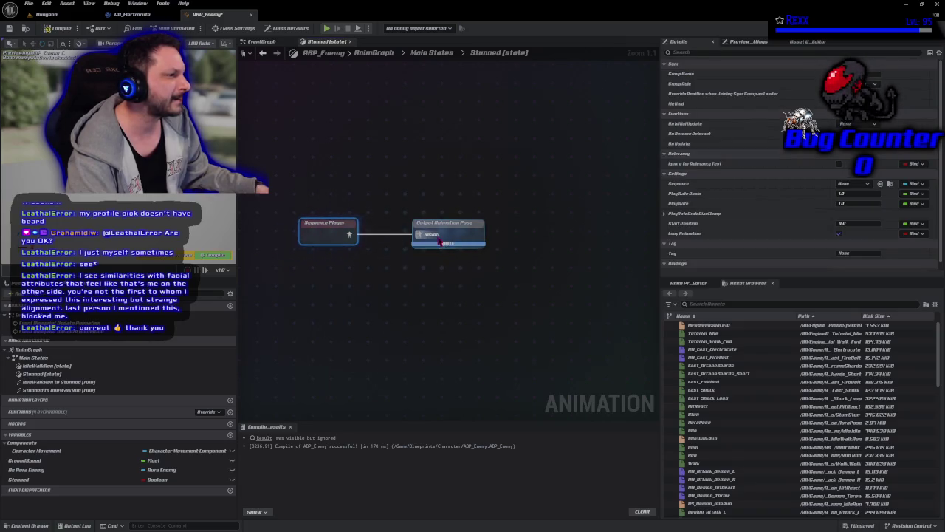
pyautogui.click(56, 28)
pyautogui.click(390, 331)
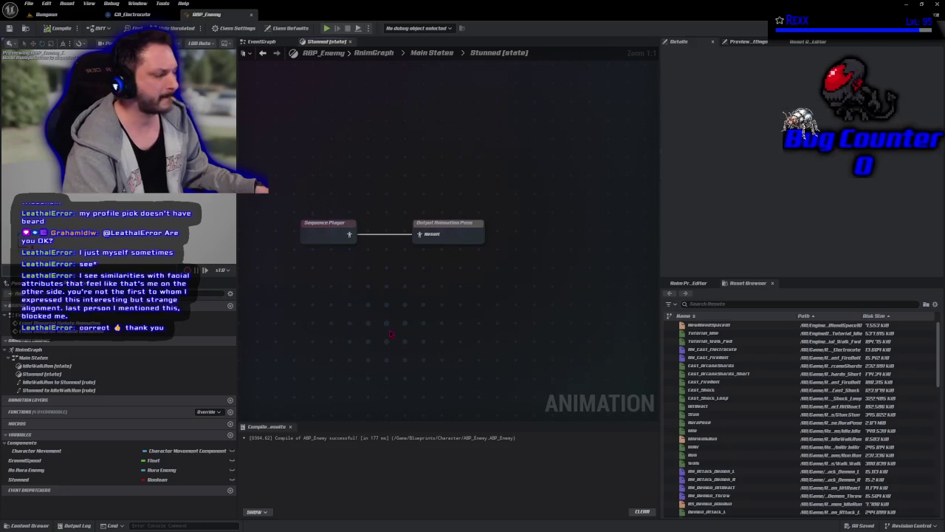
pyautogui.click(325, 234)
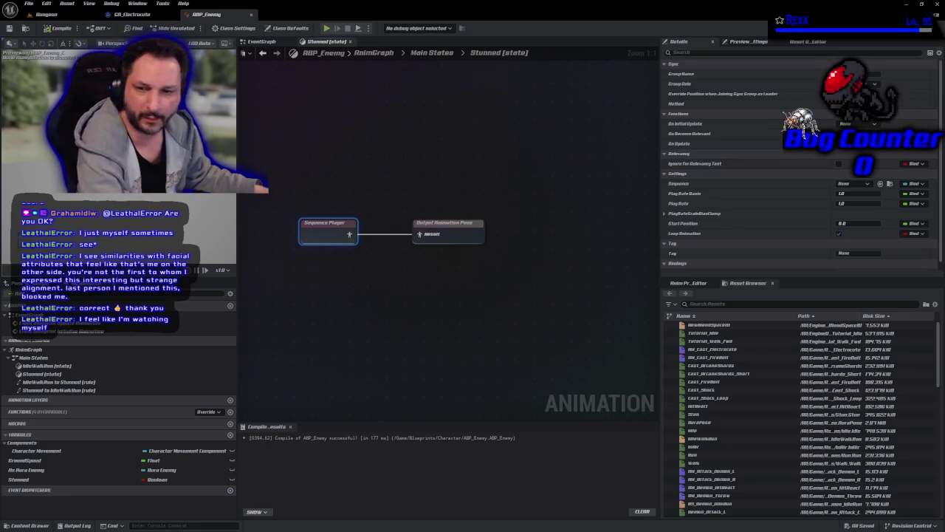
pyautogui.click(580, 303)
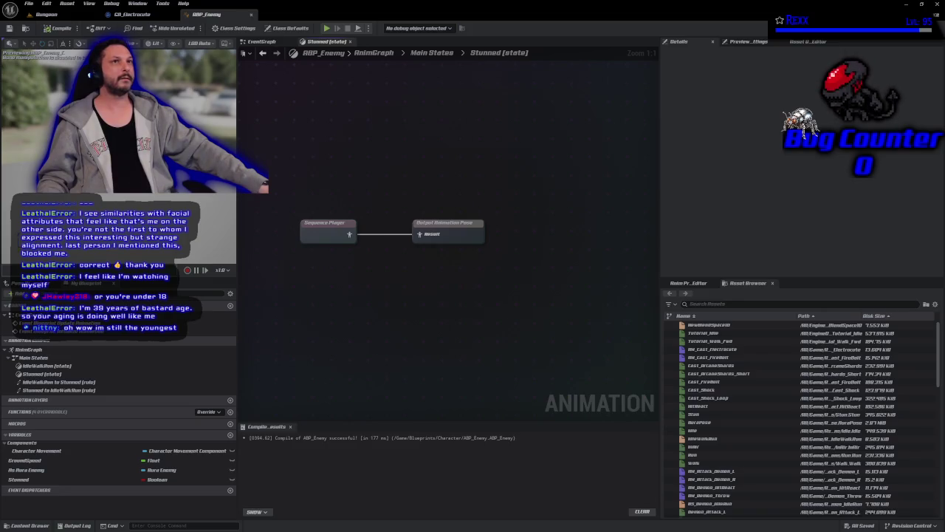
pyautogui.click(29, 525)
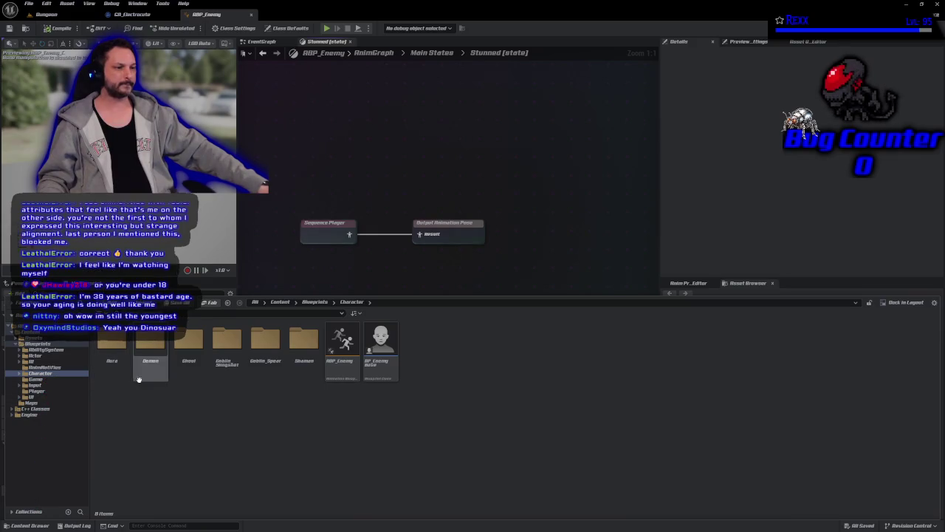
# Step: Open ABP_Goblin_Slingshot from the Character > Goblin_Slingshot folder
pyautogui.doubleClick(226, 362)
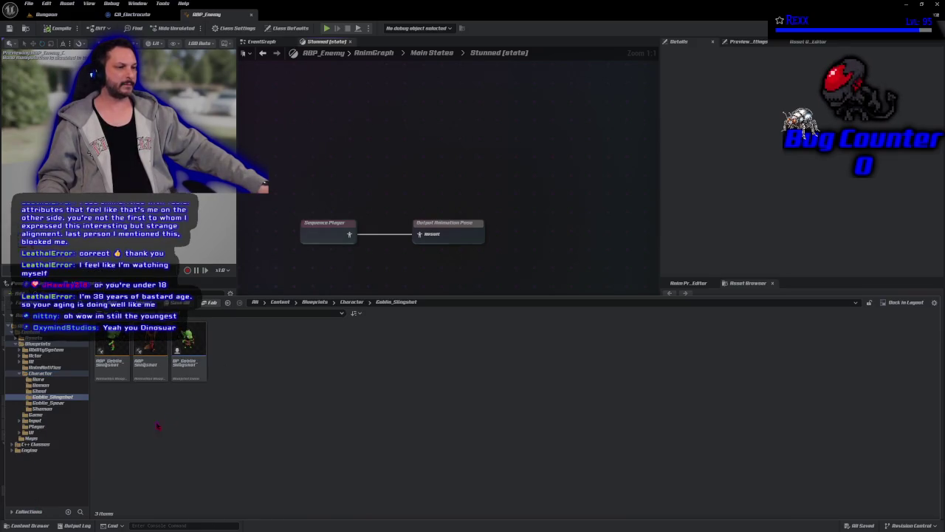
pyautogui.doubleClick(101, 373)
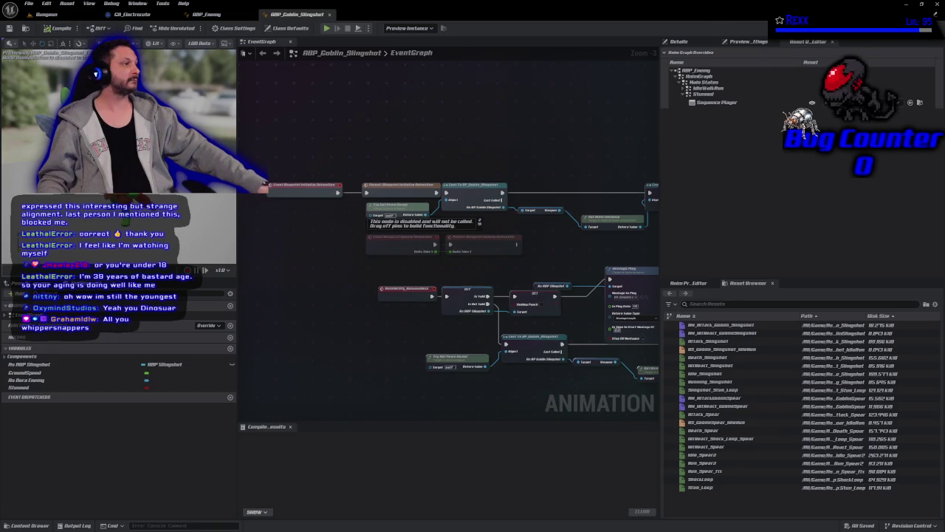
# Step: Set ABP_Goblin_Slingshot's Stunned Sequence Player override to Stun_Loop and compile
pyautogui.click(871, 104)
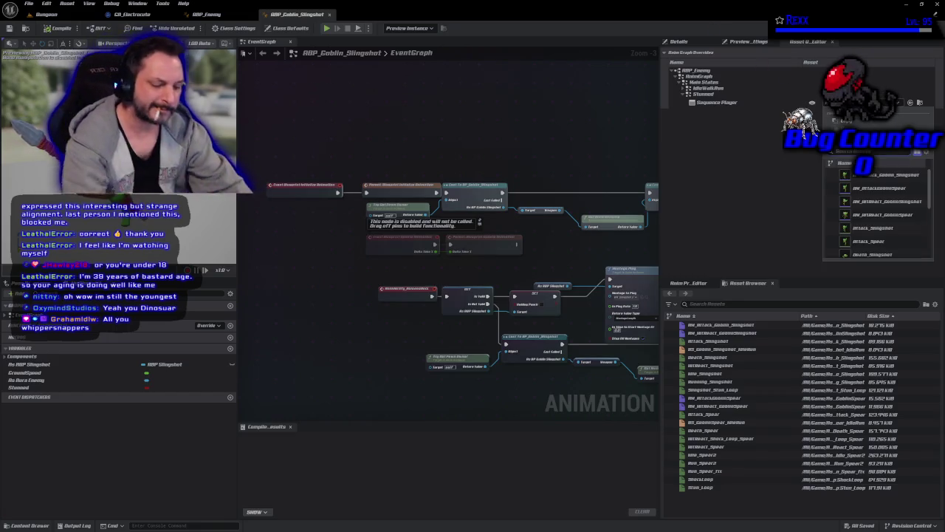
pyautogui.write('Stun')
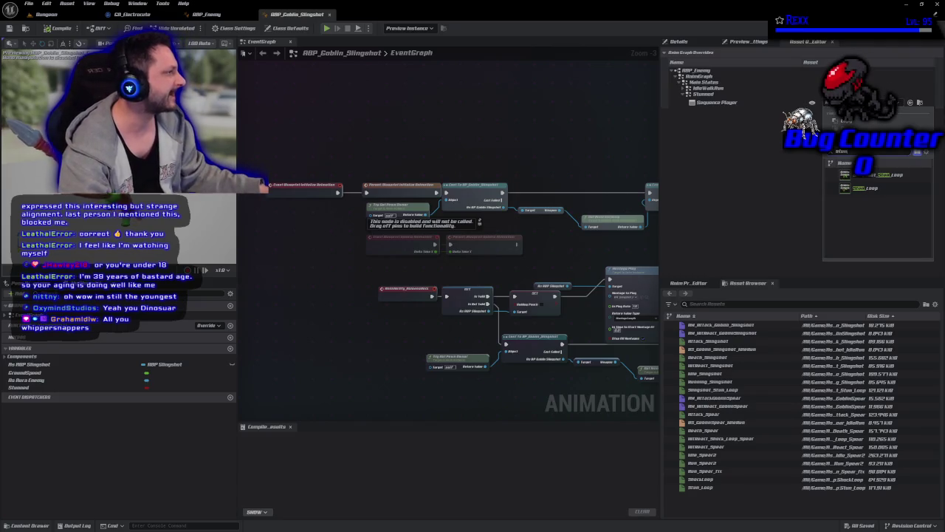
pyautogui.click(889, 174)
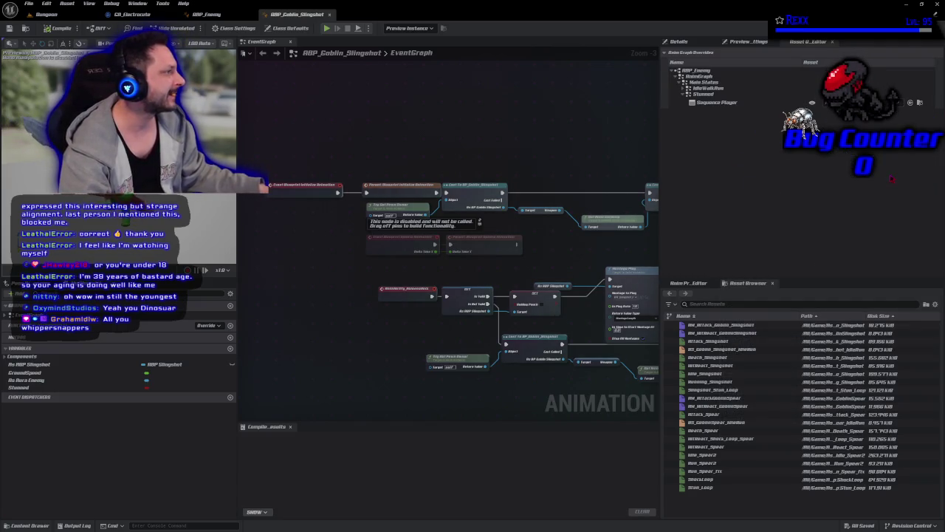
pyautogui.click(49, 29)
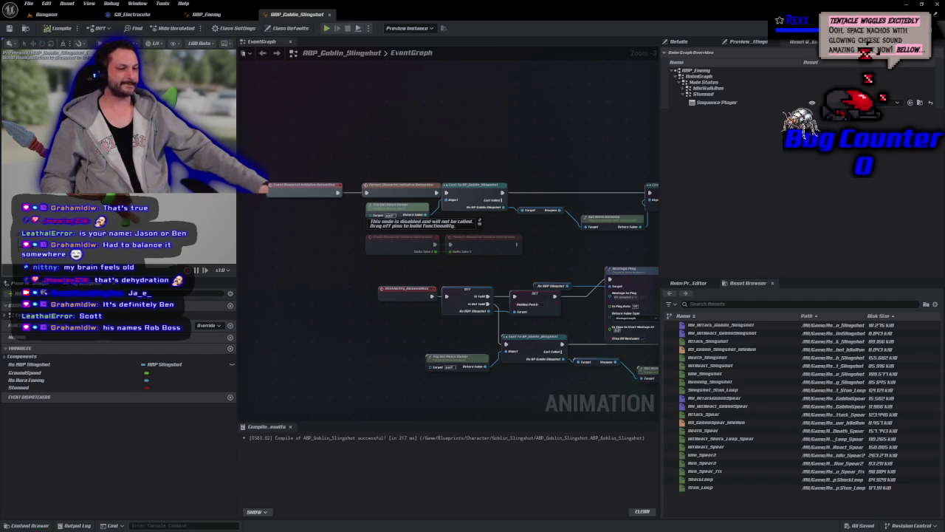
# Step: Open ABP_Goblin_Spear from the Character > Goblin_Spear folder
pyautogui.click(26, 28)
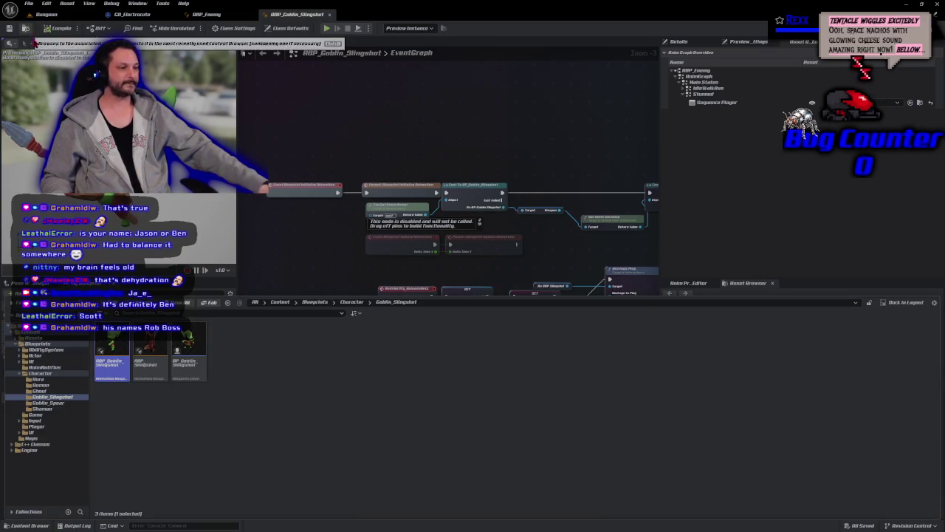
pyautogui.click(351, 302)
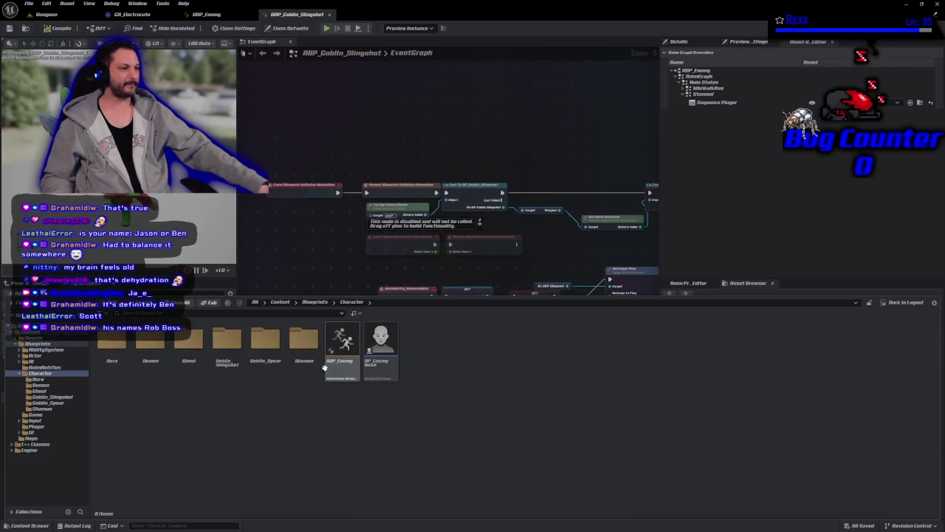
pyautogui.doubleClick(265, 355)
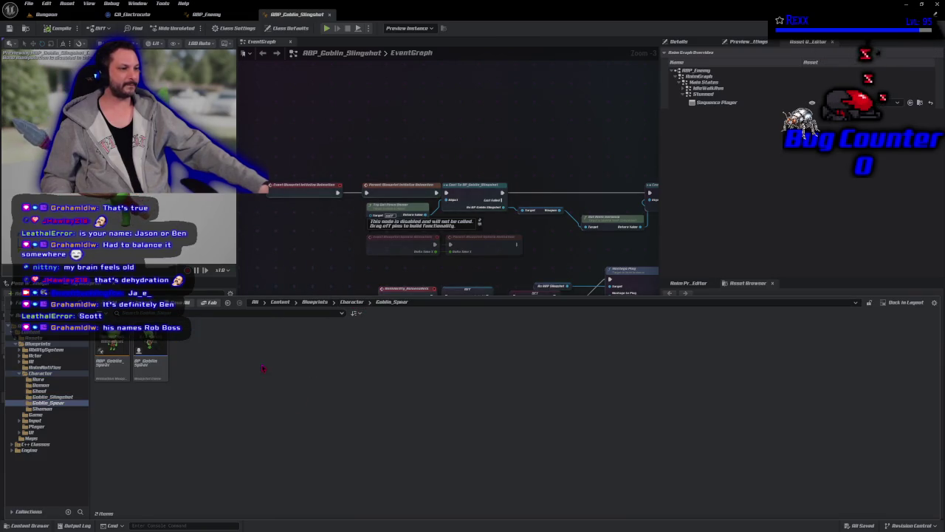
pyautogui.doubleClick(111, 358)
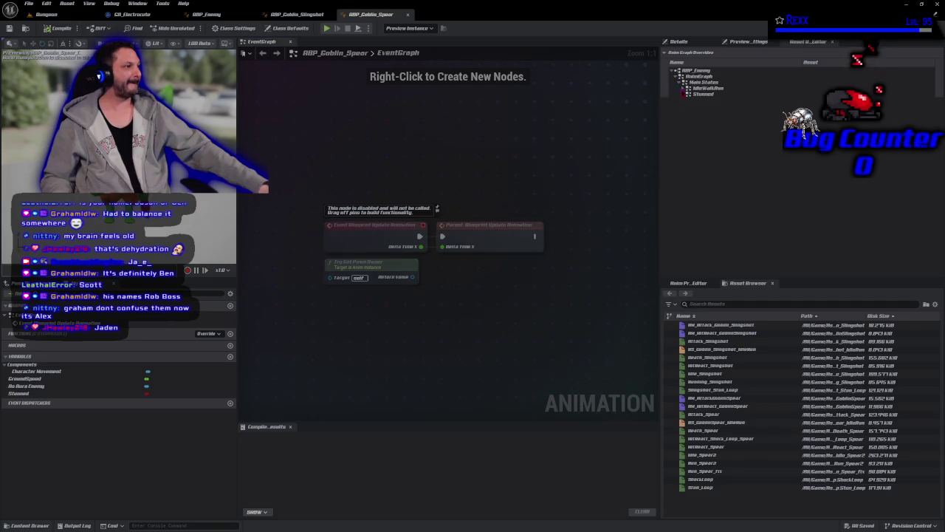
# Step: Set the spear goblin's Stunned override to Stun_Loop, compile and save, then open Stun_Loop for preview
pyautogui.click(897, 102)
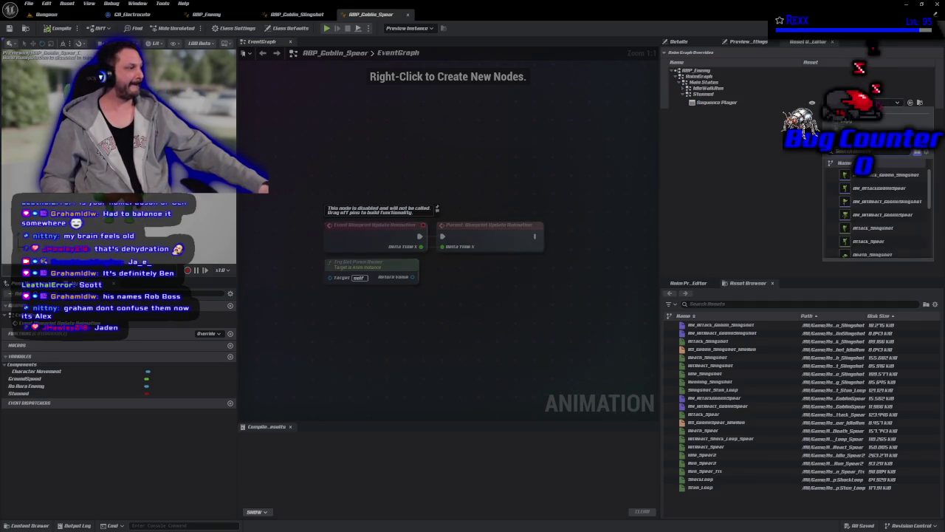
pyautogui.write('Stun')
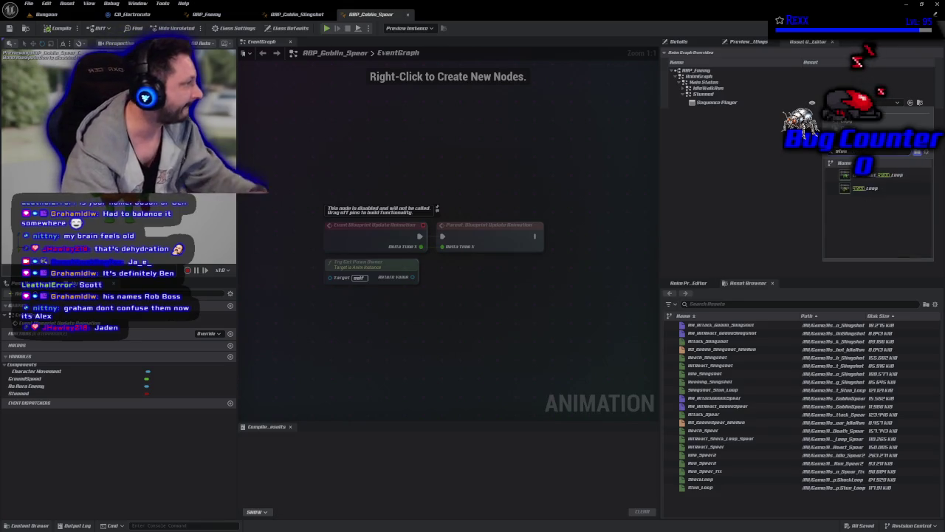
pyautogui.click(858, 189)
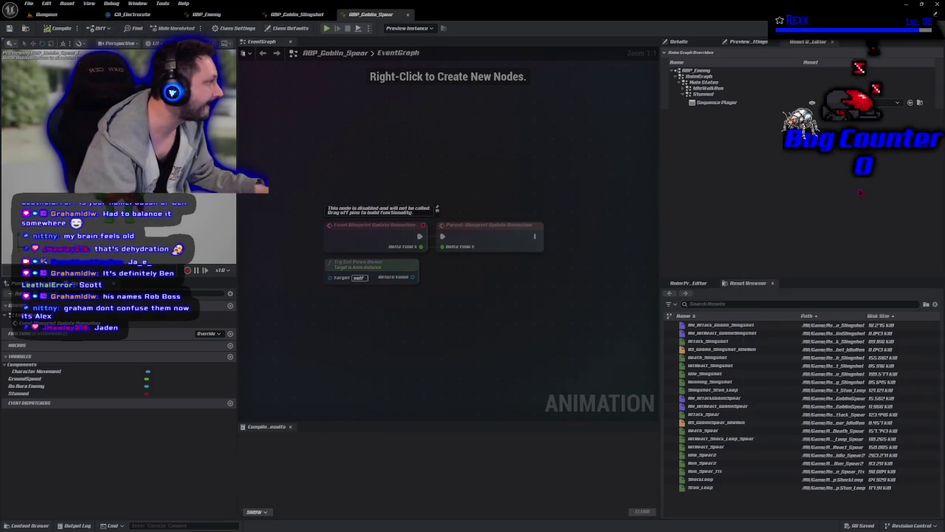
pyautogui.click(53, 29)
pyautogui.click(10, 29)
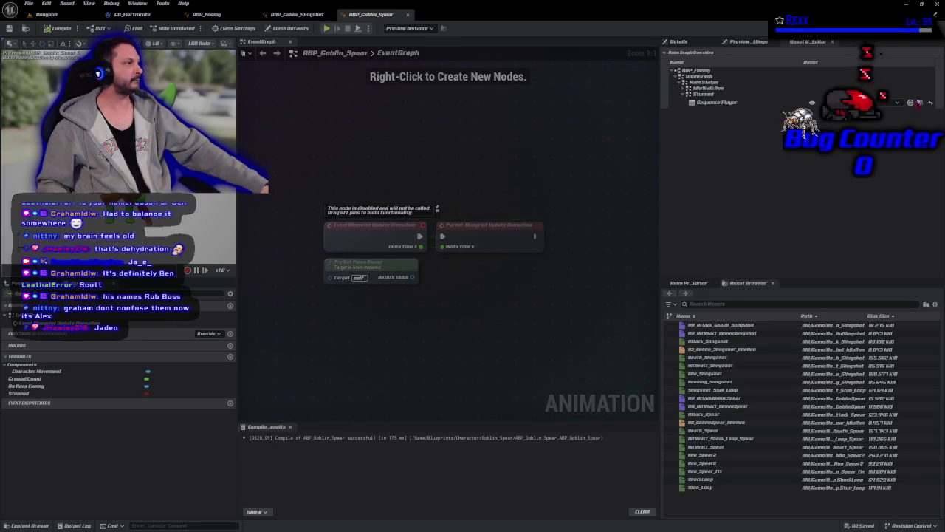
pyautogui.hotkey('ctrl', 'space')
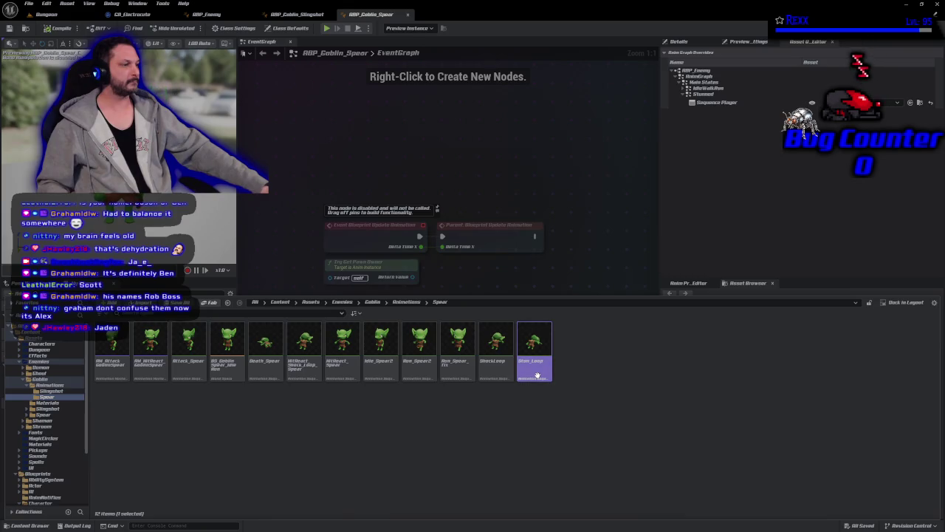
pyautogui.doubleClick(540, 375)
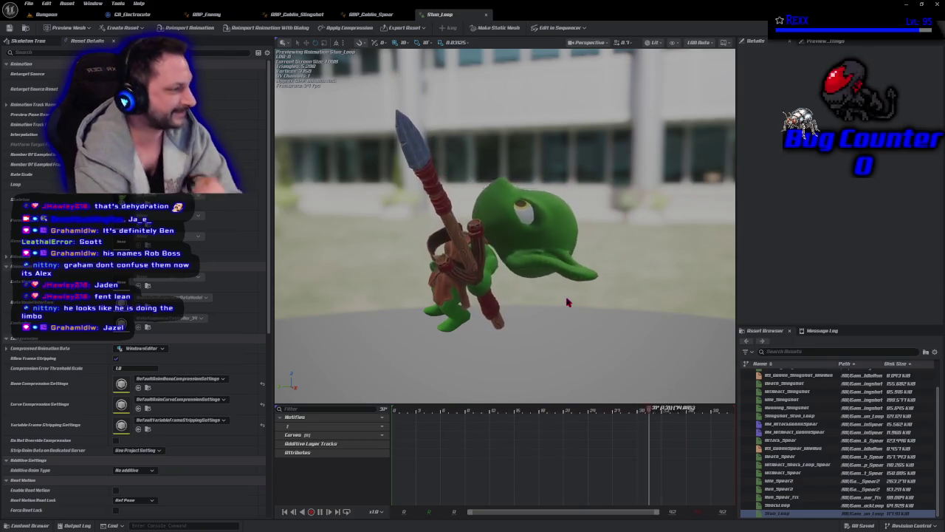
# Step: Orbit and frame the spear goblin in the Stun_Loop preview viewport
pyautogui.moveTo(426, 281)
pyautogui.mouseDown()
pyautogui.moveTo(517, 292)
pyautogui.moveTo(531, 310)
pyautogui.mouseUp()
pyautogui.press('f')
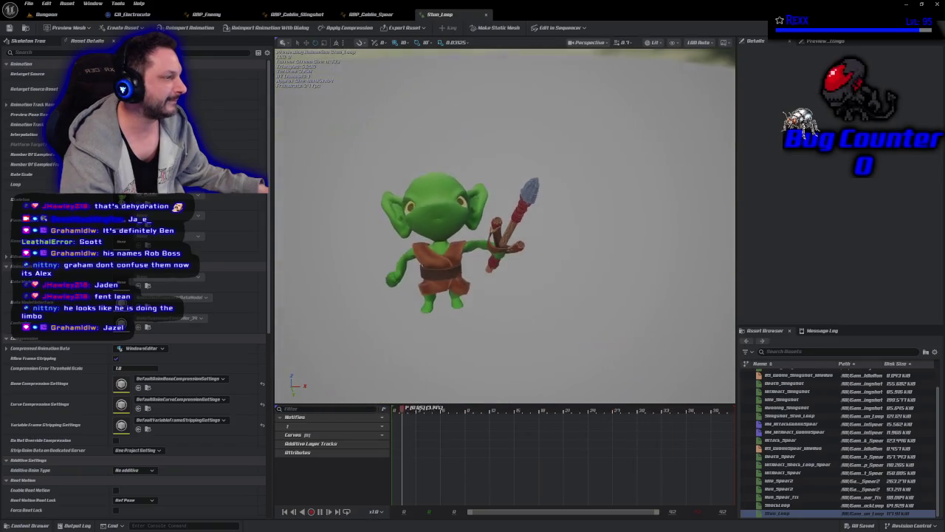
pyautogui.moveTo(480, 281); pyautogui.dragTo(502, 236)
pyautogui.moveTo(426, 281); pyautogui.dragTo(450, 283)
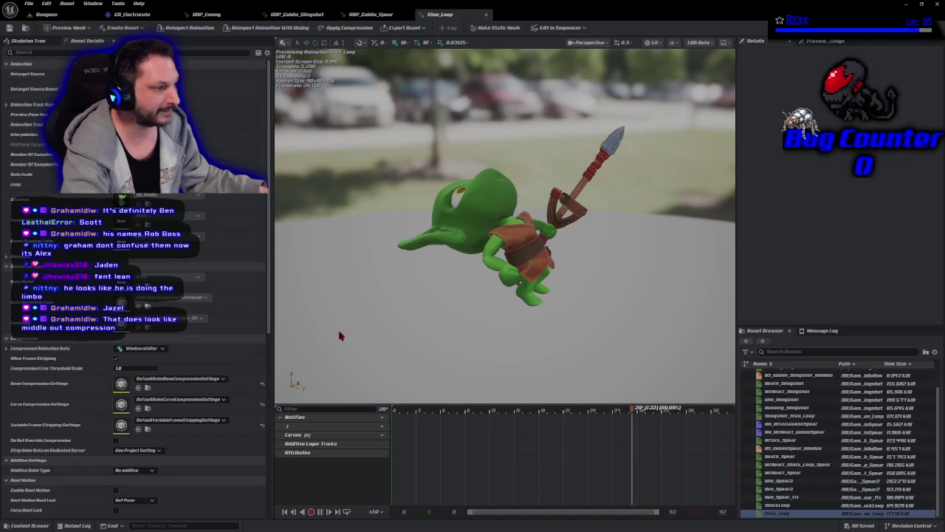
pyautogui.moveTo(340, 336); pyautogui.dragTo(321, 341)
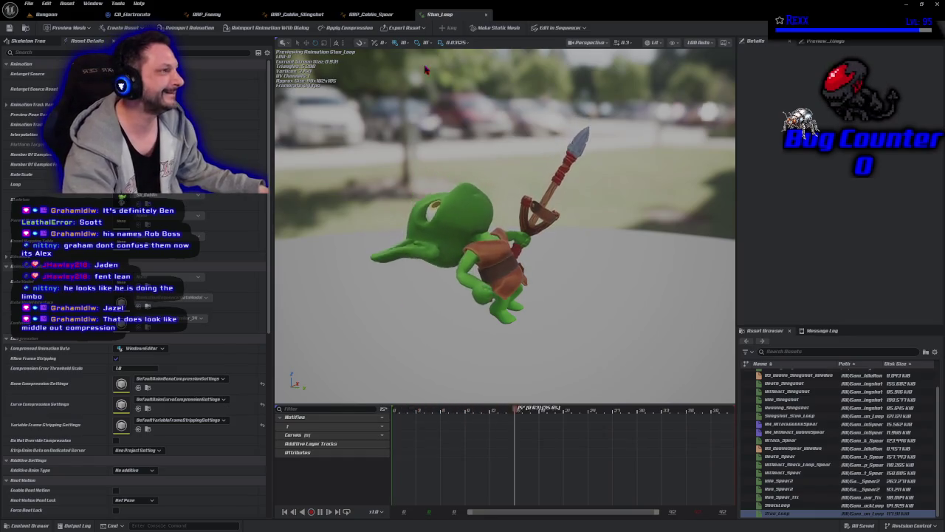
pyautogui.click(486, 14)
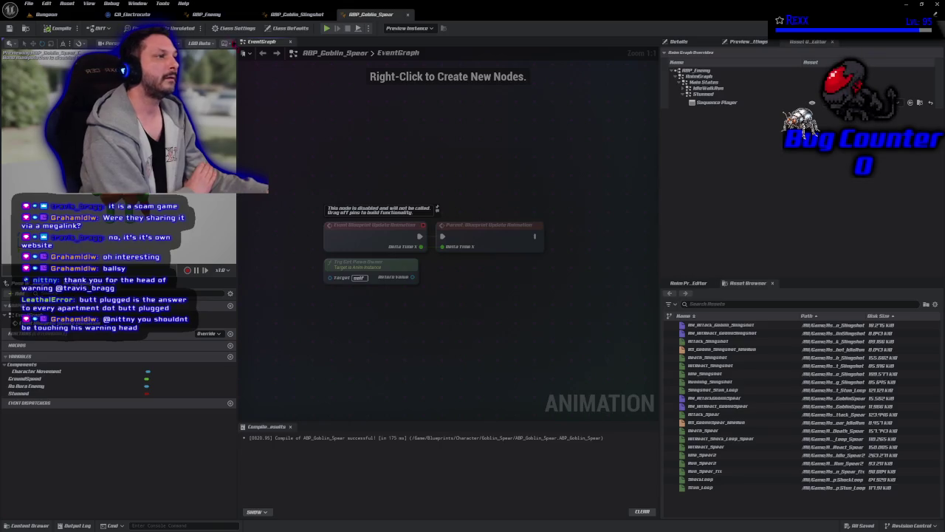
# Step: Close the ABP_Goblin_Spear editor tab
pyautogui.click(311, 14)
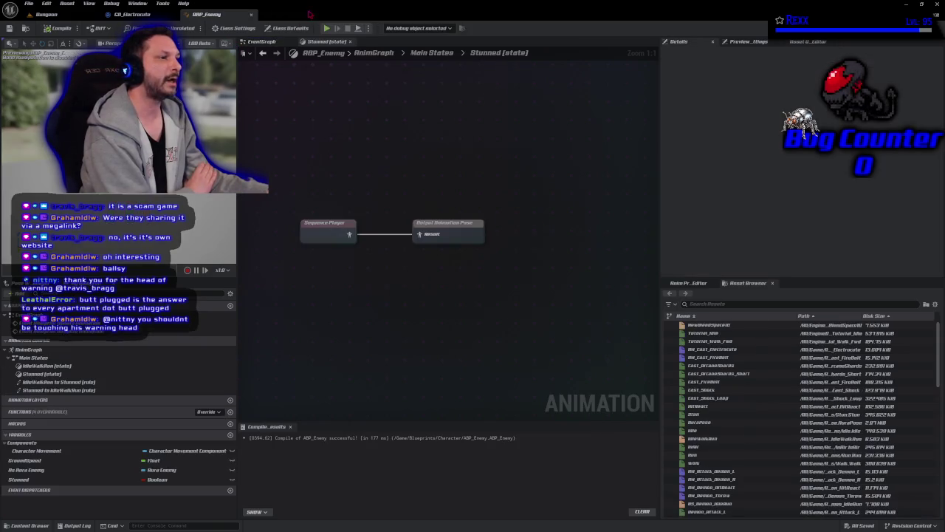
# Step: Open ABP_Shaman from the Character > Shaman folder
pyautogui.click(30, 525)
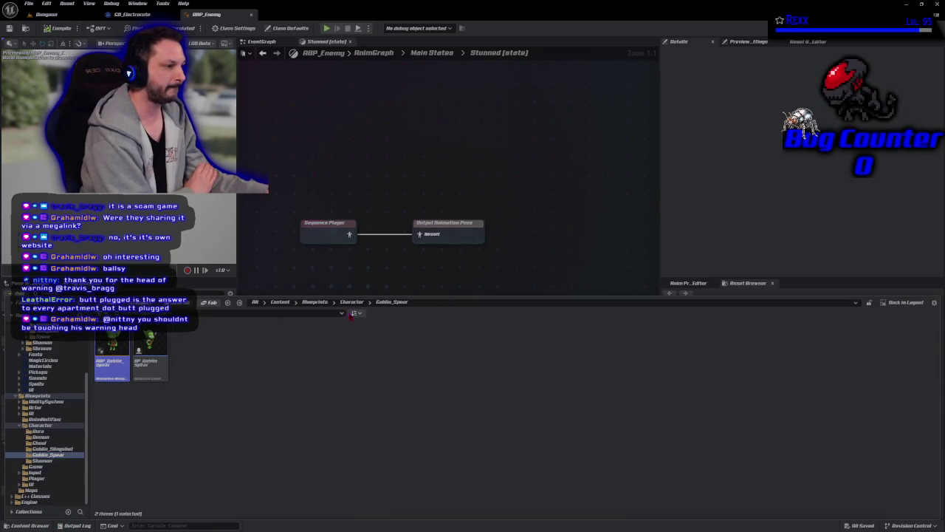
pyautogui.click(352, 302)
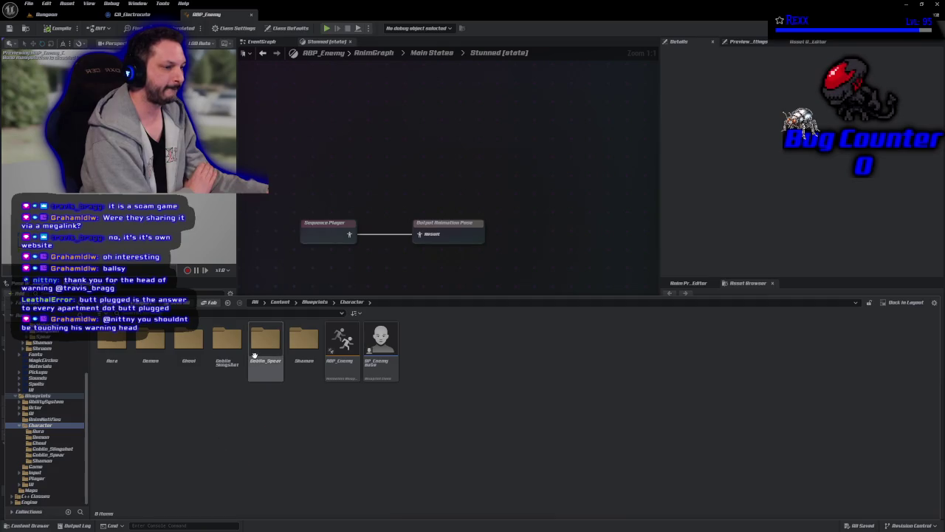
pyautogui.doubleClick(297, 369)
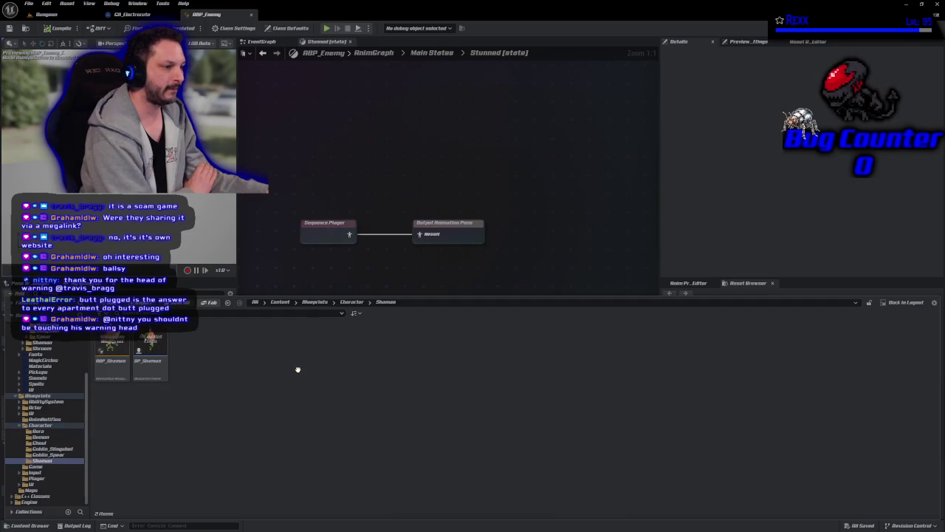
pyautogui.doubleClick(113, 377)
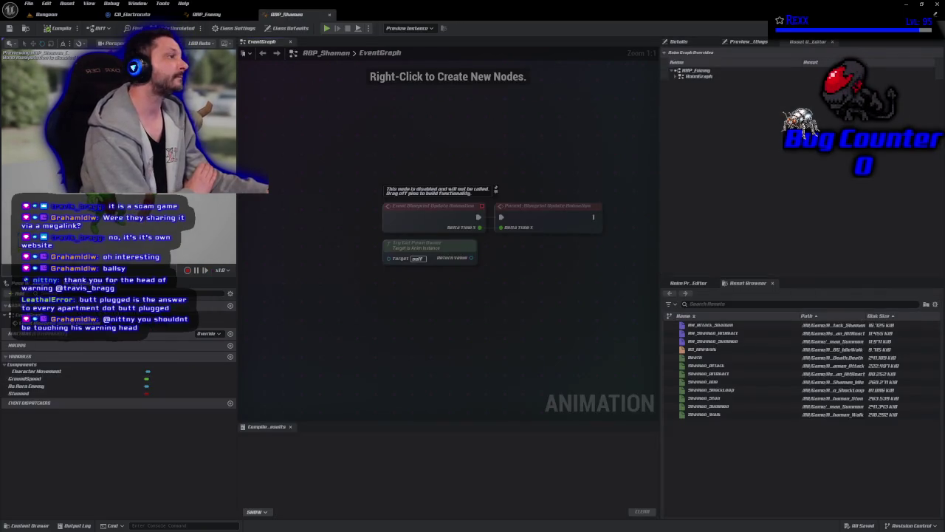
# Step: Set the Main States Stunned Sequence Player override to the Shaman stun animation, then compile and save
pyautogui.click(675, 76)
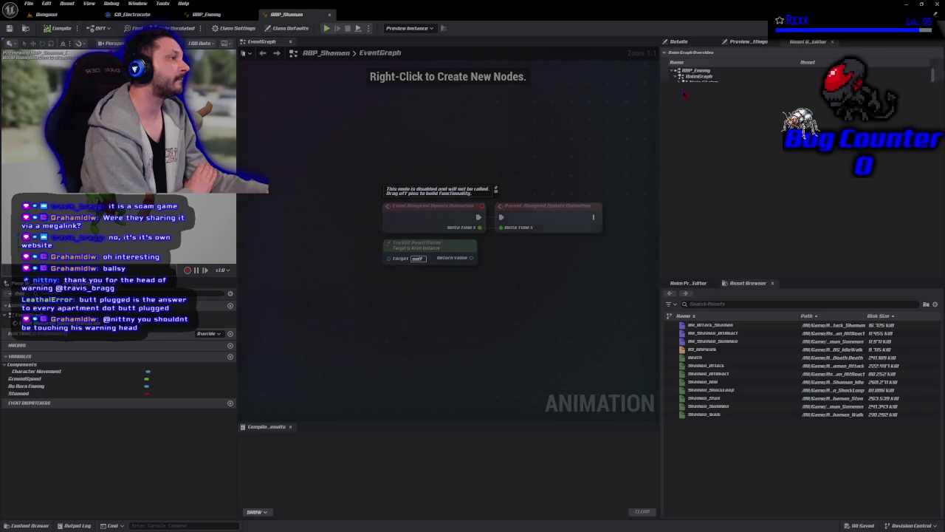
pyautogui.click(679, 82)
pyautogui.click(684, 94)
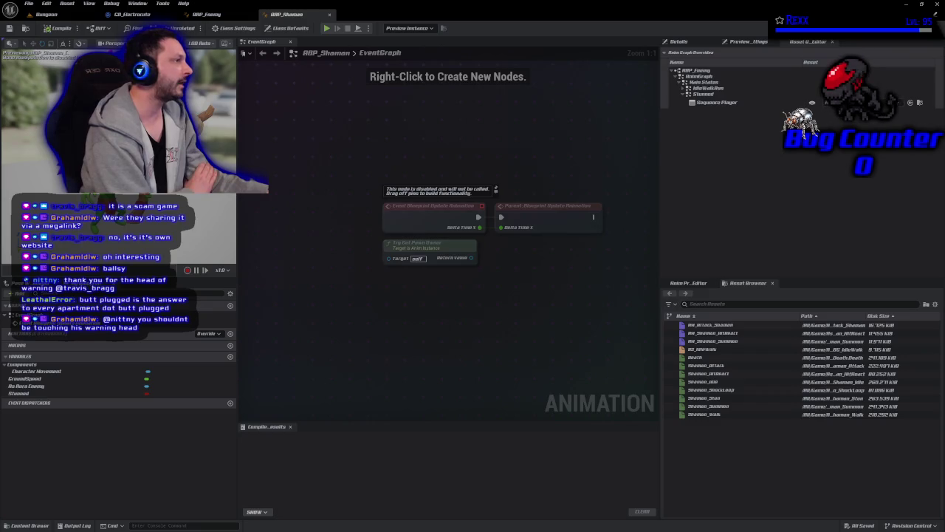
pyautogui.click(864, 102)
pyautogui.write('stun')
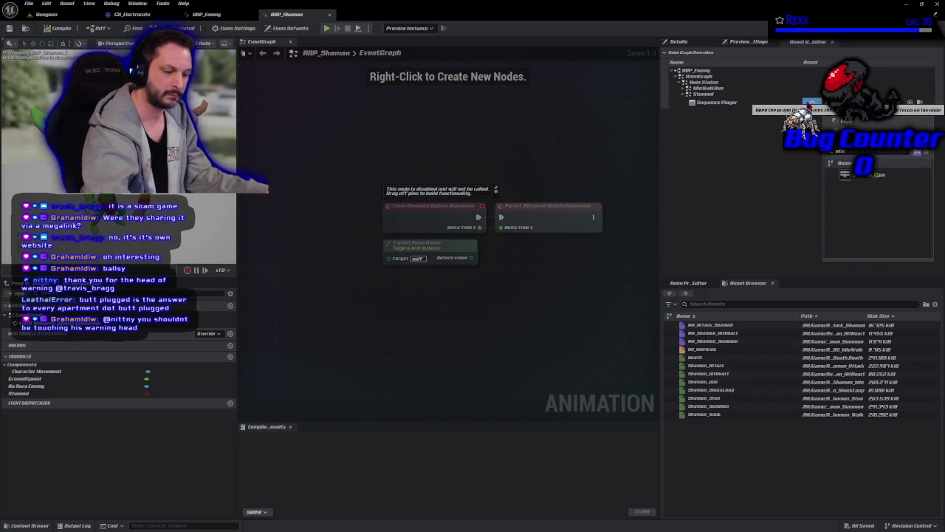
pyautogui.click(860, 174)
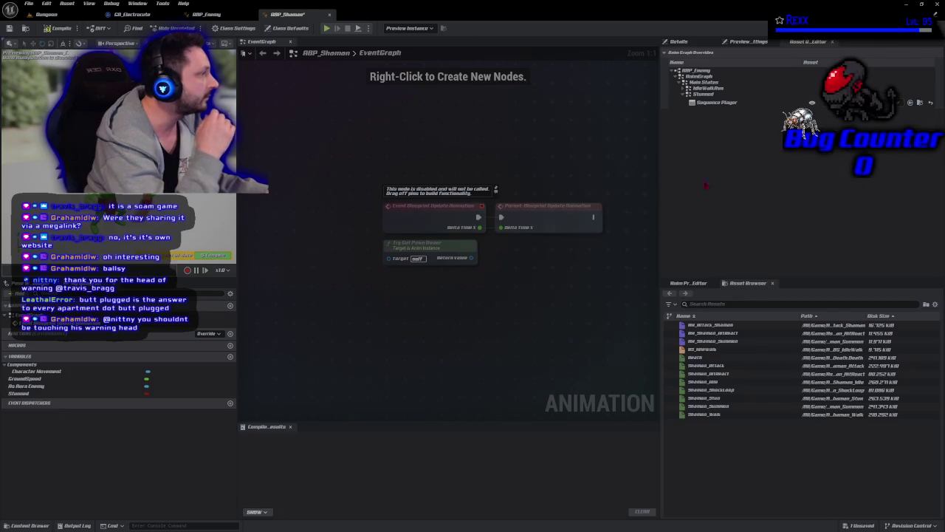
pyautogui.click(58, 28)
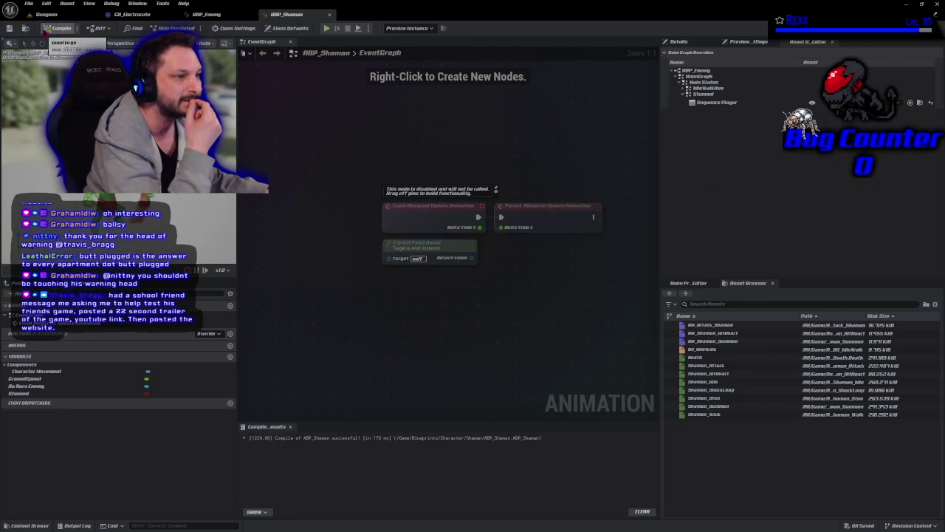
pyautogui.click(8, 28)
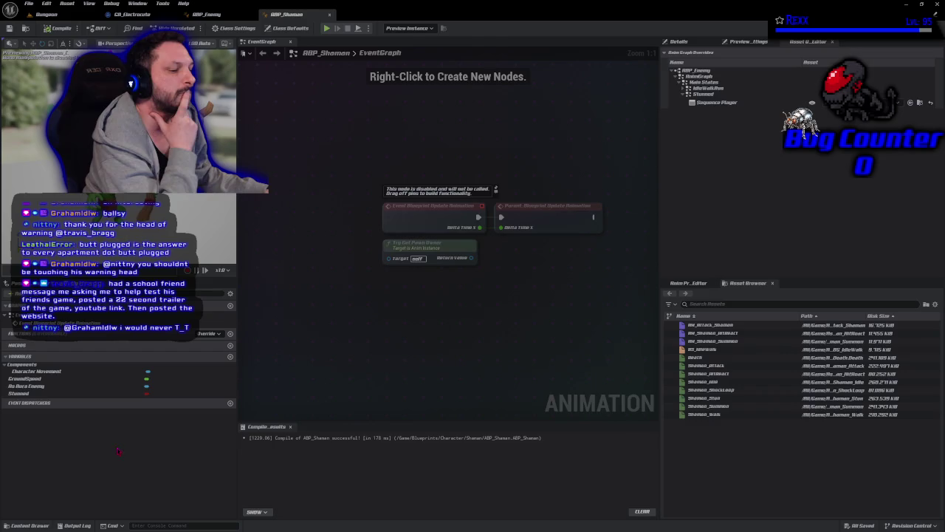
pyautogui.click(42, 526)
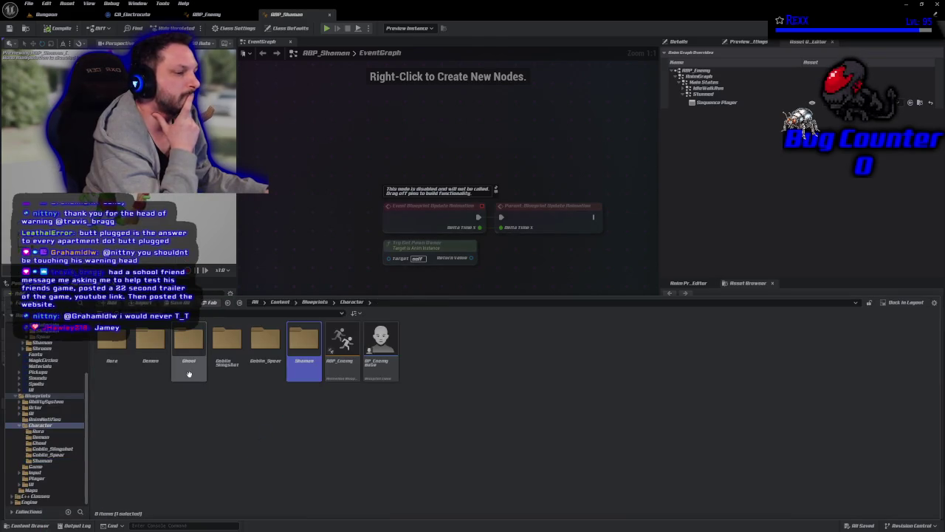
# Step: Open ABP_Ghoul from the Ghoul character folder
pyautogui.doubleClick(189, 366)
pyautogui.click(113, 354)
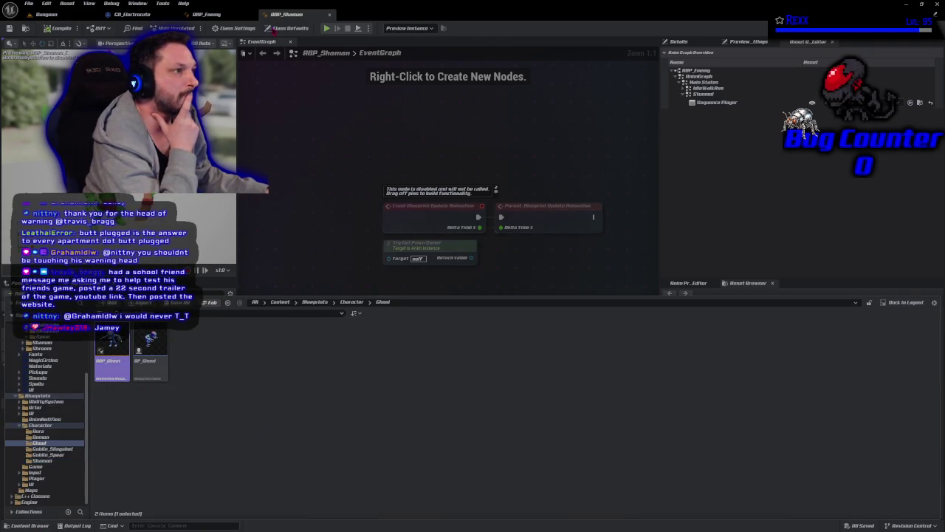
pyautogui.doubleClick(113, 355)
pyautogui.click(294, 19)
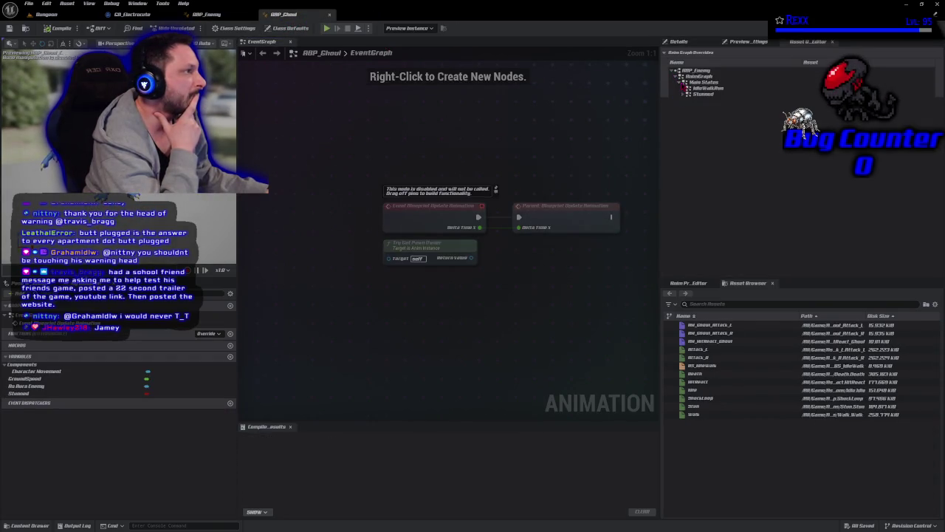
# Step: Set ABP_Ghoul's Stunned override to the Stun animation, compile, and open Stun for preview
pyautogui.click(864, 102)
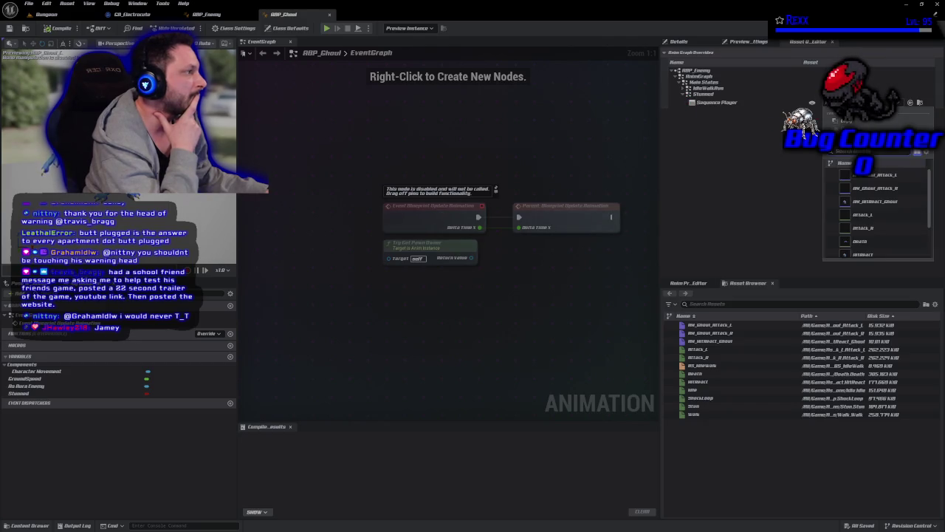
pyautogui.write('stun')
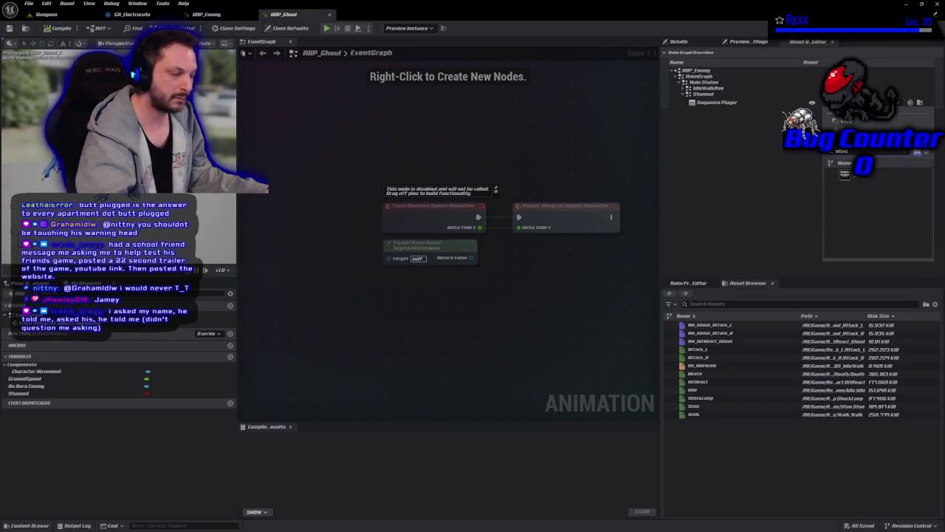
pyautogui.click(849, 175)
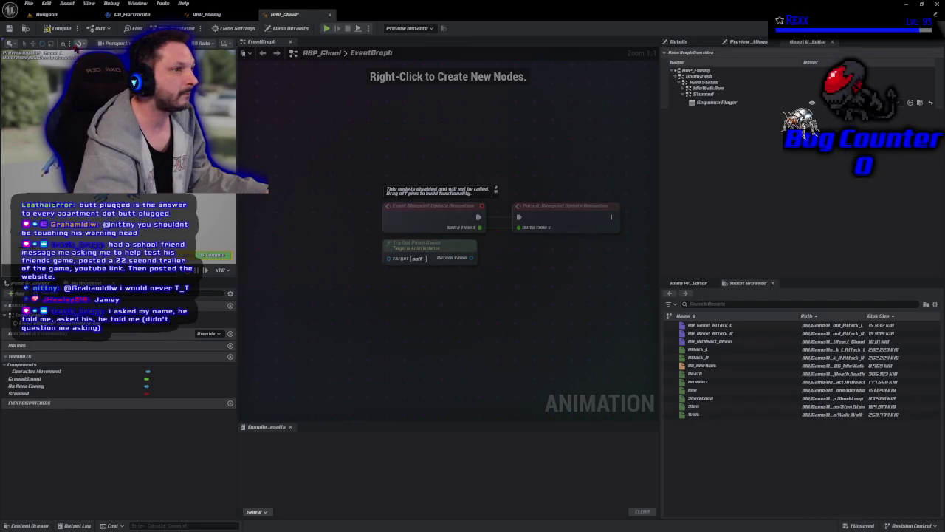
pyautogui.click(45, 28)
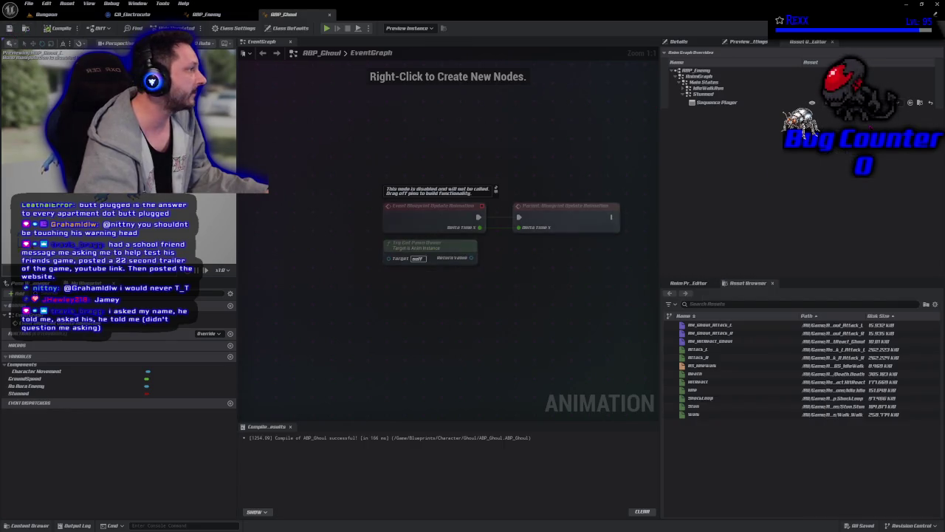
pyautogui.hotkey('ctrl', 'space')
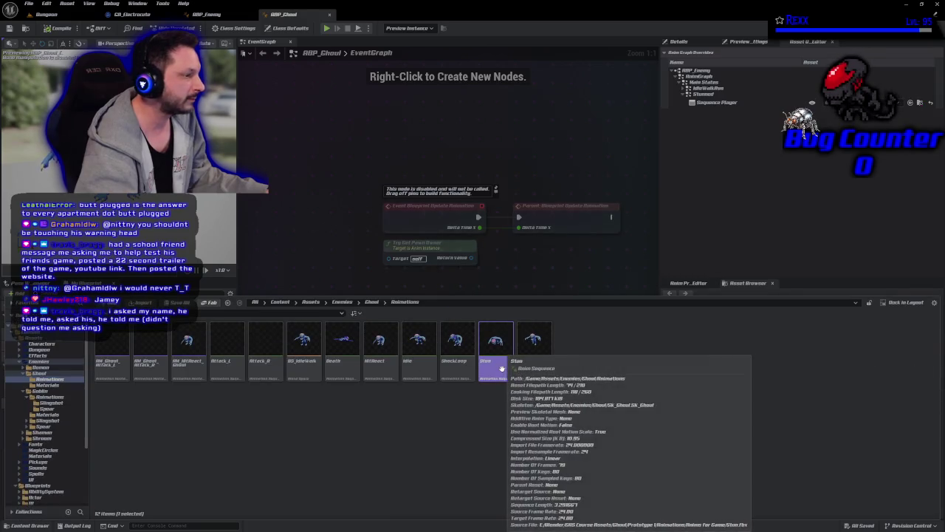
pyautogui.doubleClick(502, 368)
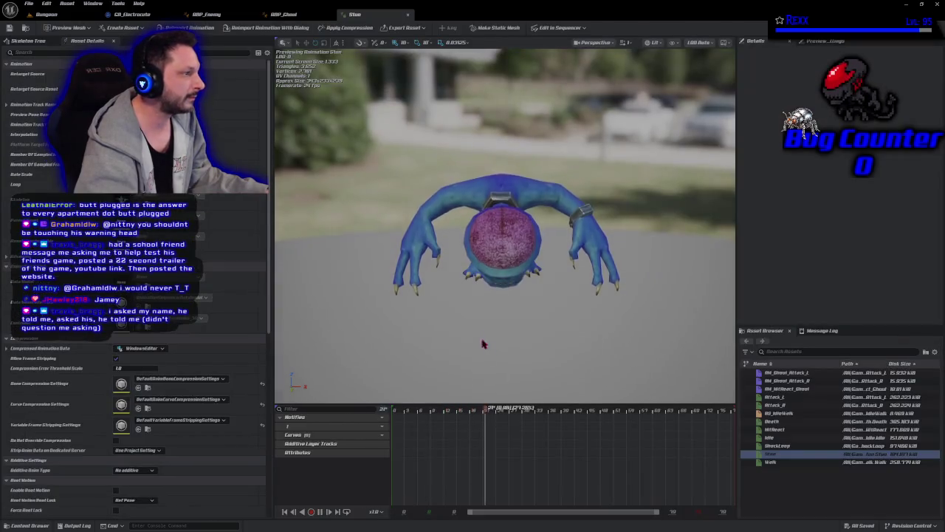
# Step: Orbit the preview to view the ghoul's stun loop side-on
pyautogui.moveTo(466, 312); pyautogui.dragTo(576, 311)
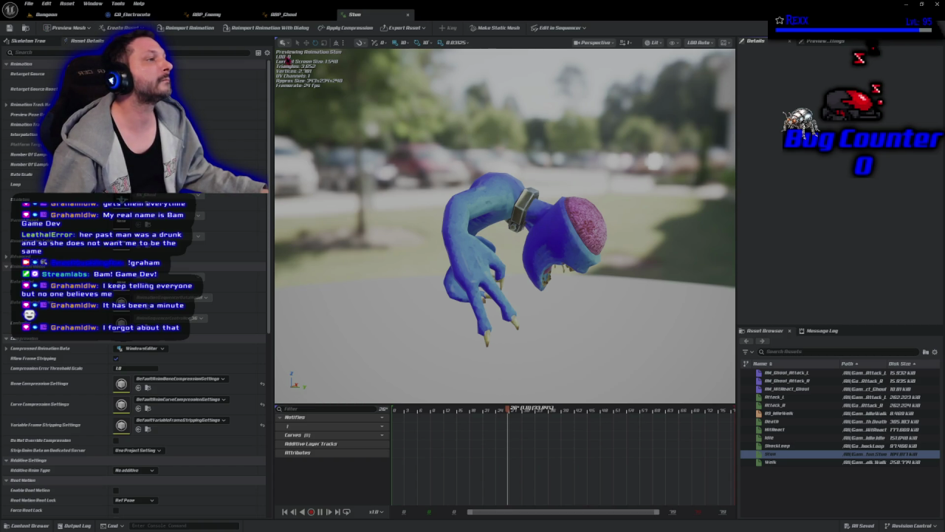
# Step: Close the Stun and ABP_Ghoul tabs, then open ABP_Demon from Character > Demon
pyautogui.click(408, 14)
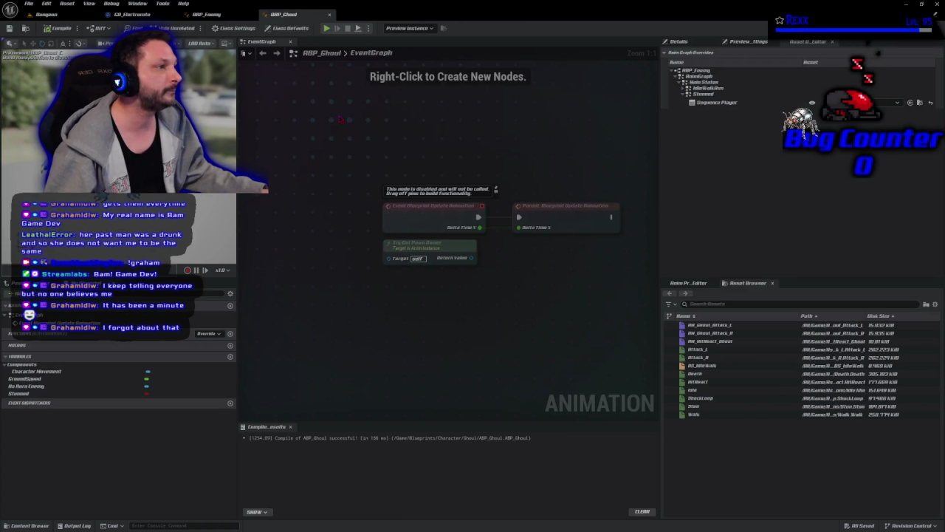
pyautogui.click(329, 14)
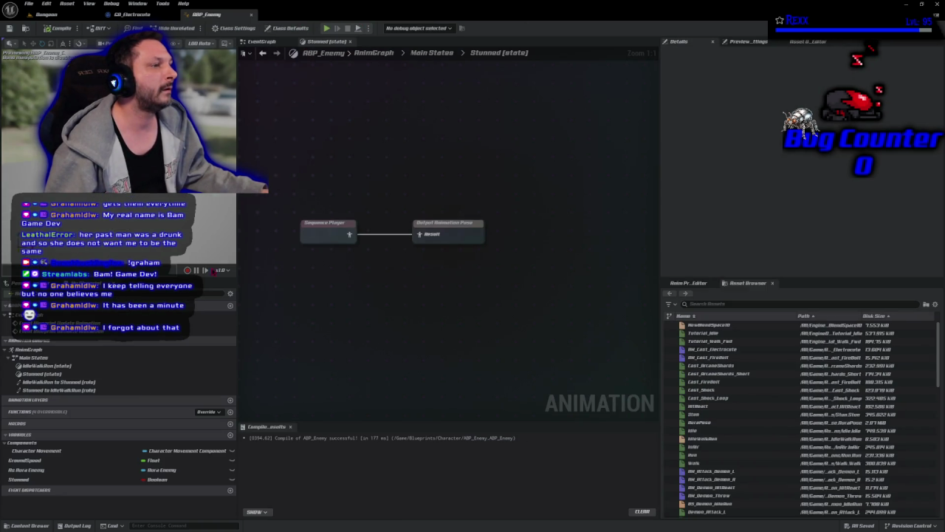
pyautogui.click(44, 520)
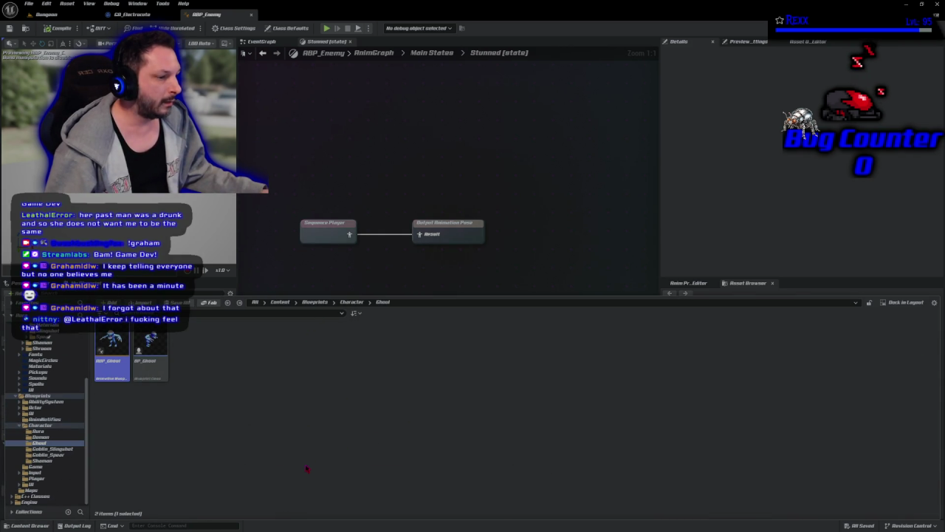
pyautogui.hotkey('alt', 'Left')
pyautogui.doubleClick(151, 341)
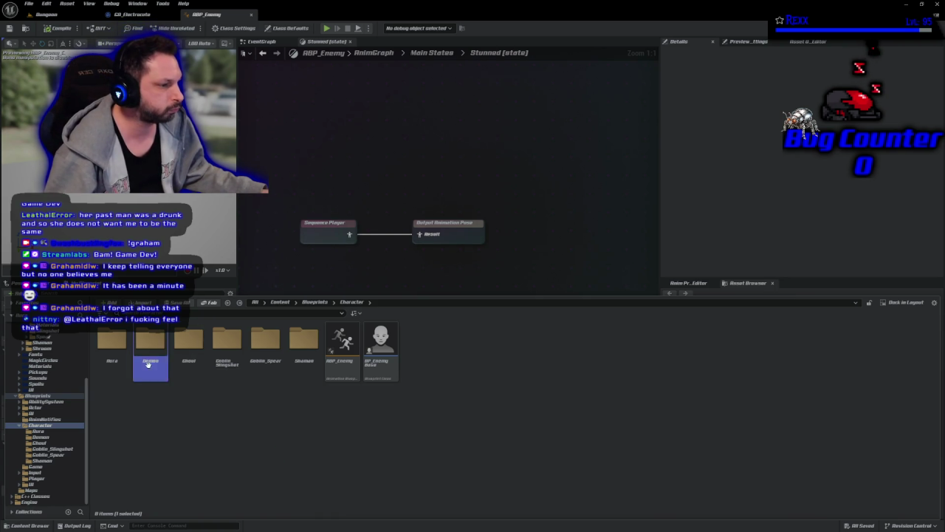
pyautogui.doubleClick(110, 343)
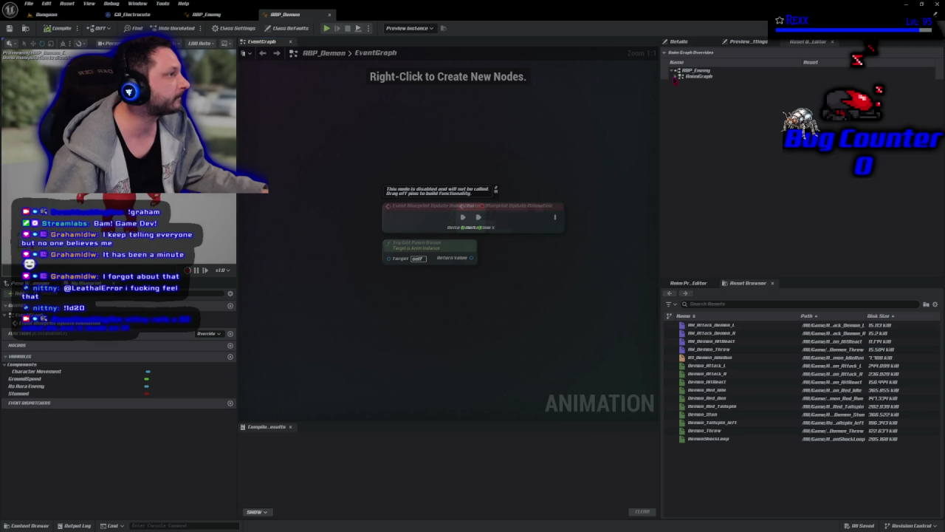
pyautogui.click(677, 76)
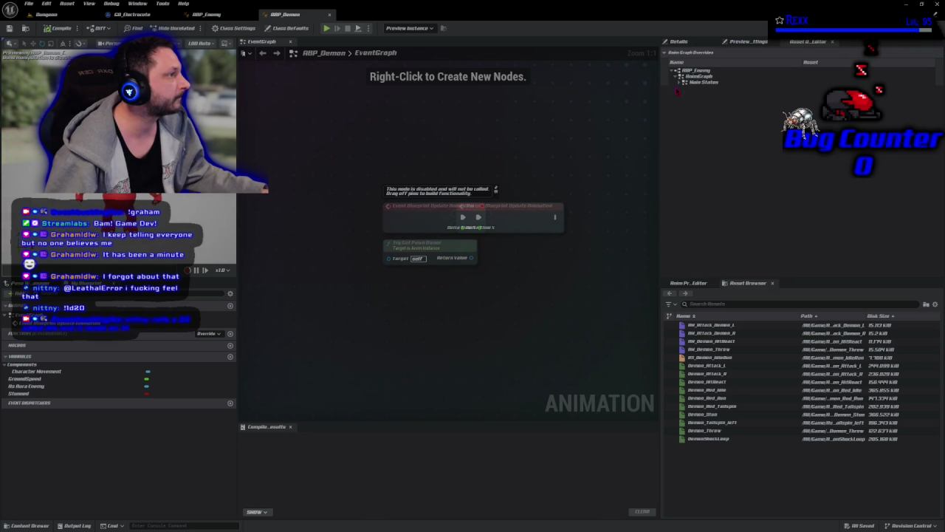
# Step: Assign Demon_Stun to the Sequence Player in ABP_Demon's Stunned state override
pyautogui.click(682, 82)
pyautogui.click(684, 94)
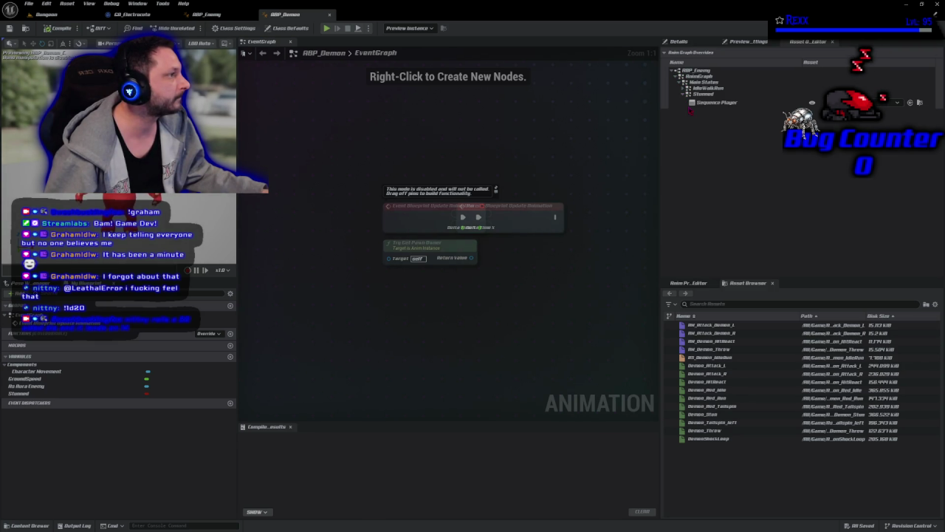
pyautogui.click(856, 102)
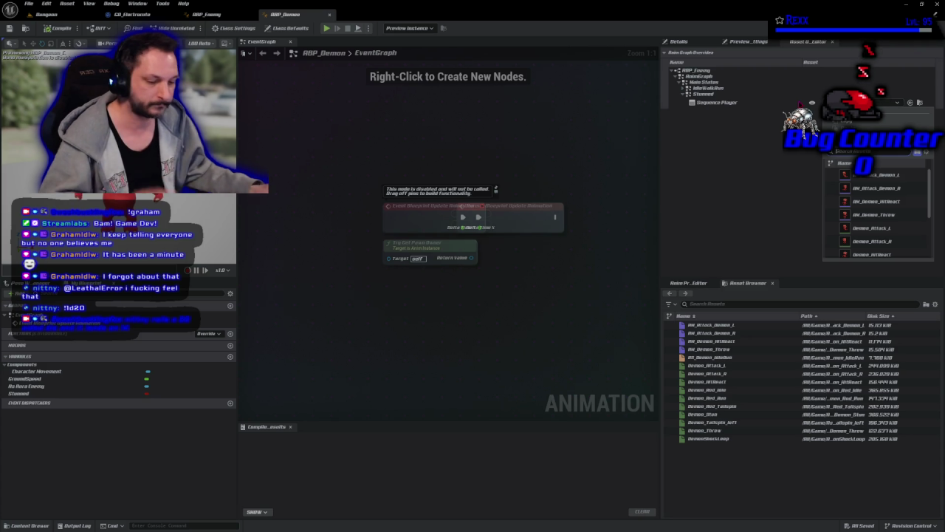
pyautogui.write('stun')
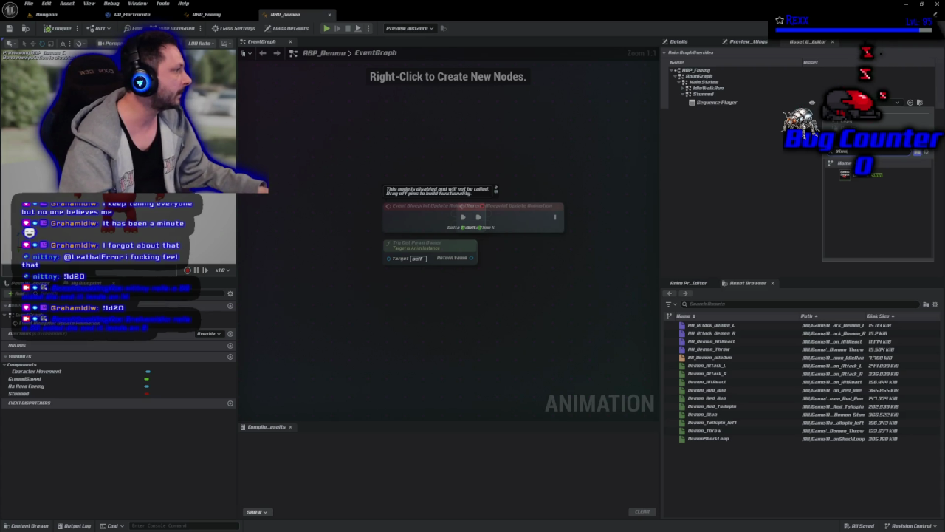
pyautogui.click(879, 174)
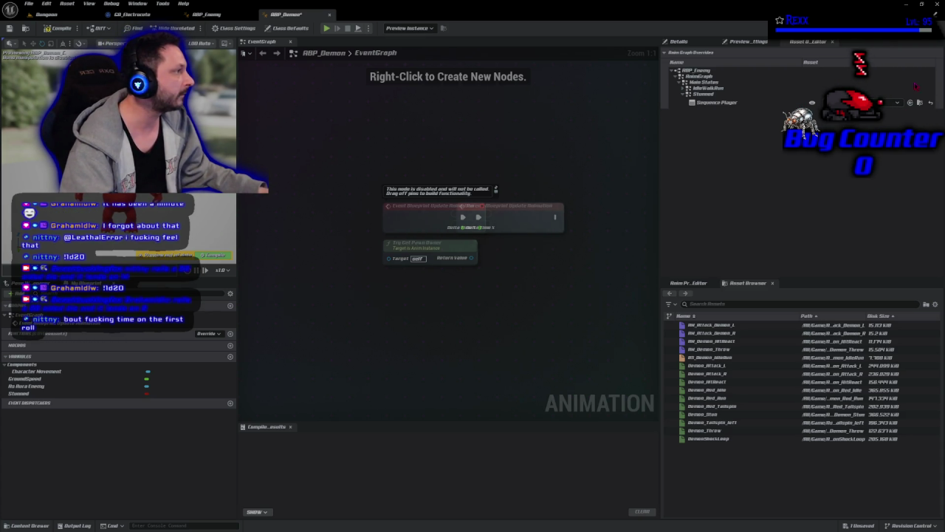
# Step: Open the Demon_Stun animation from the Content Drawer to preview it
pyautogui.hotkey('ctrl', 'space')
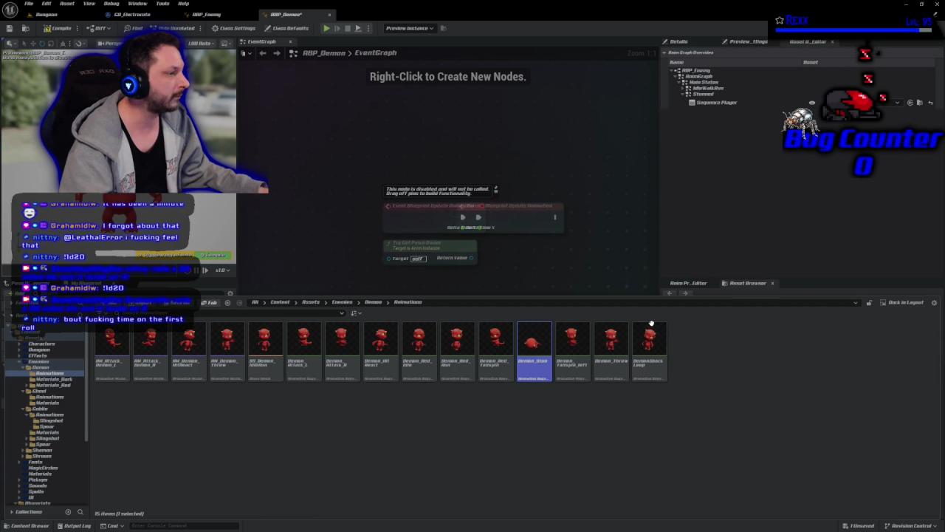
pyautogui.doubleClick(526, 364)
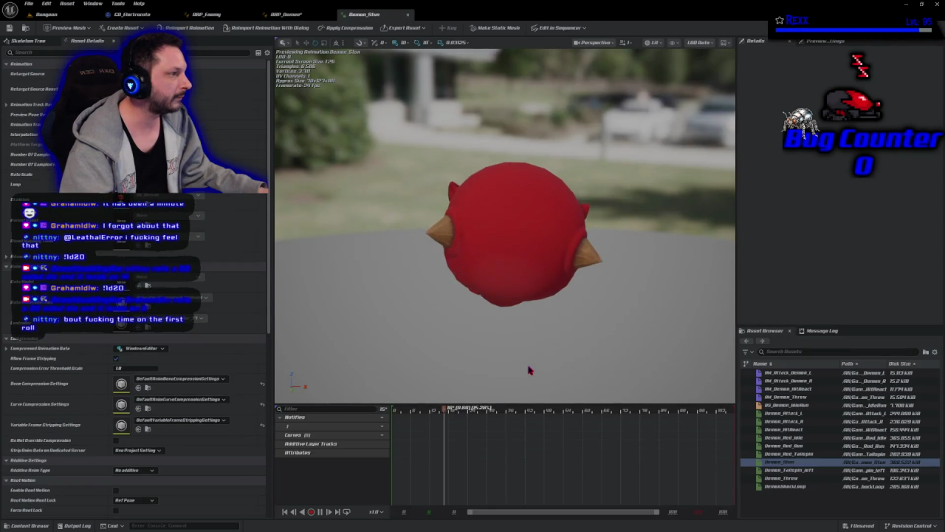
pyautogui.scroll(-2, 489, 319)
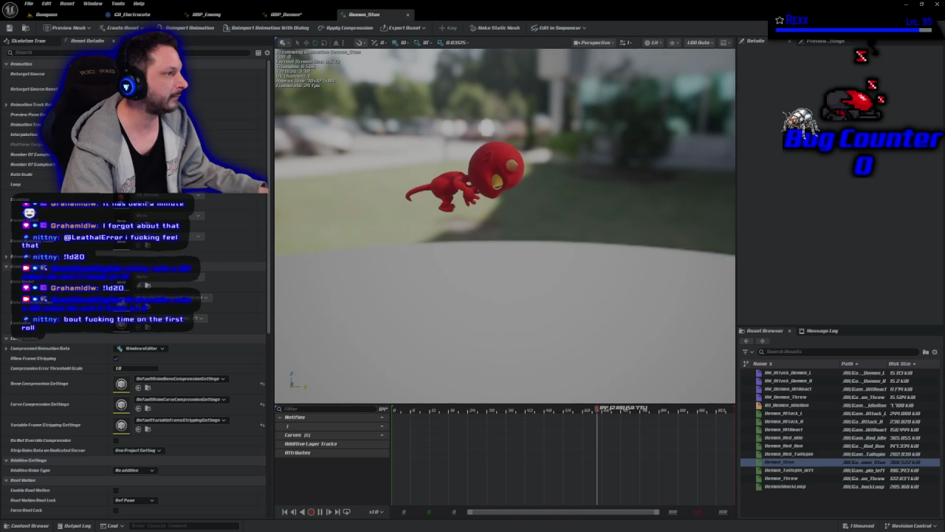
pyautogui.moveTo(553, 190); pyautogui.dragTo(555, 188)
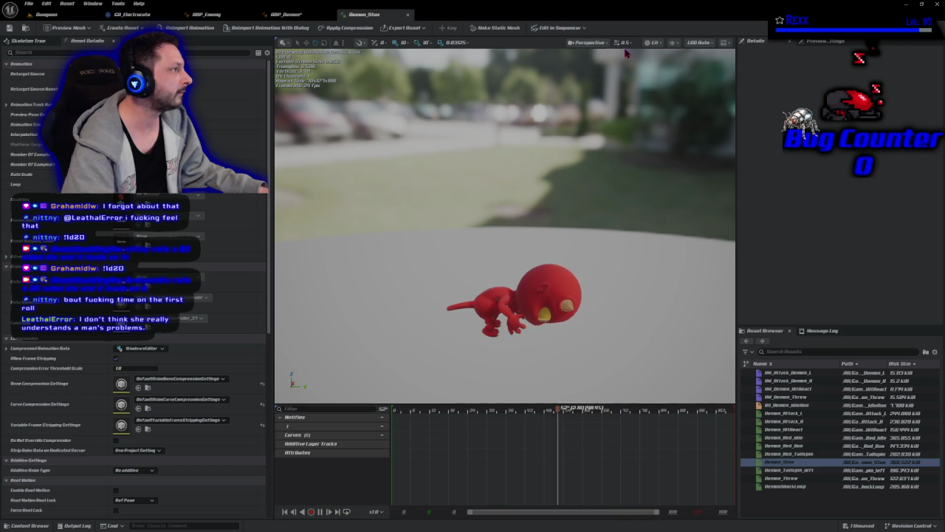
# Step: Turn on the preview viewport's Grid and orbit around the stunned demon
pyautogui.click(676, 45)
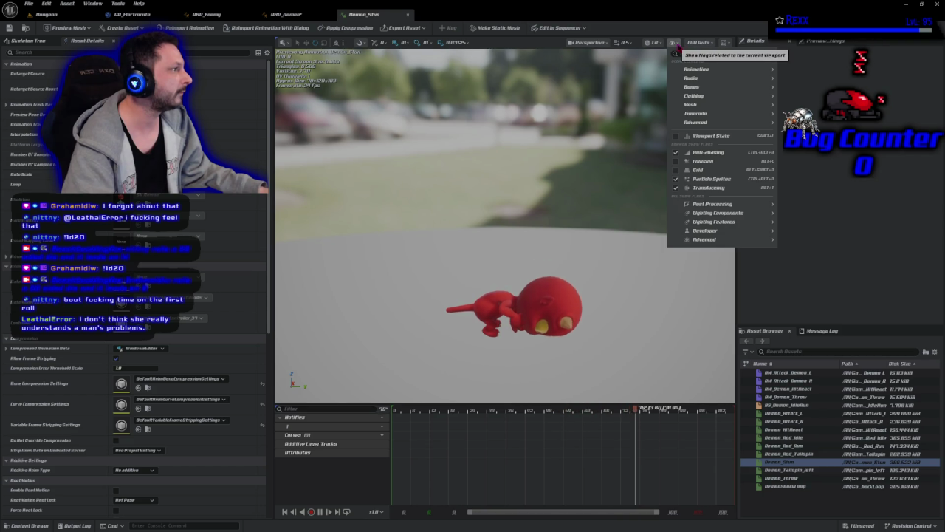
pyautogui.click(676, 171)
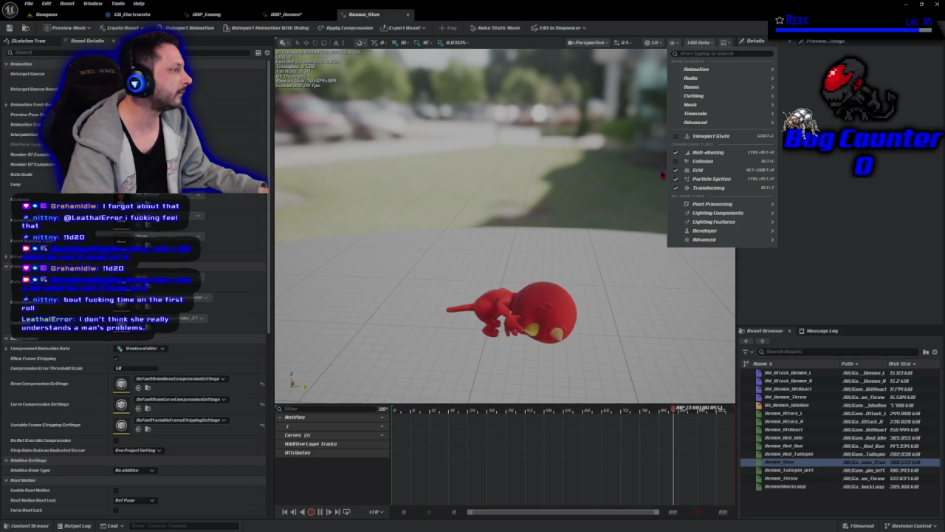
pyautogui.click(313, 408)
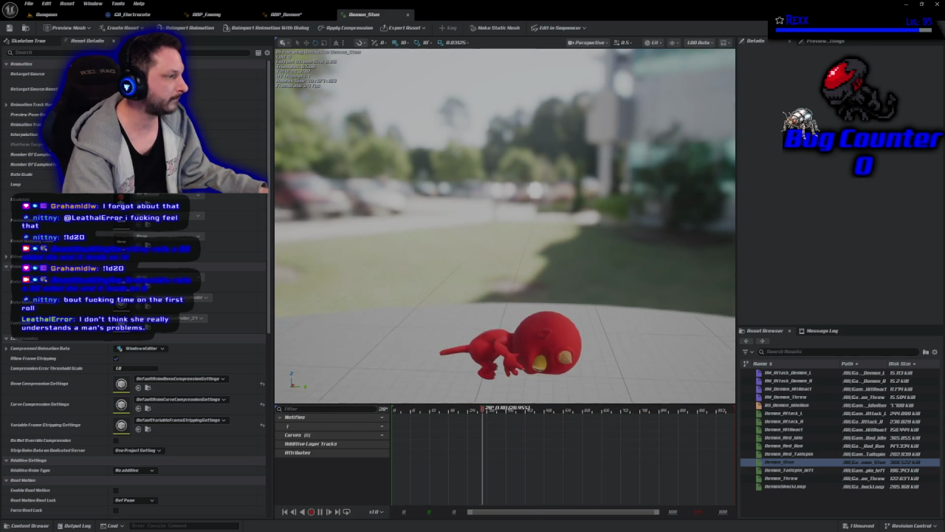
pyautogui.moveTo(429, 370); pyautogui.dragTo(429, 370)
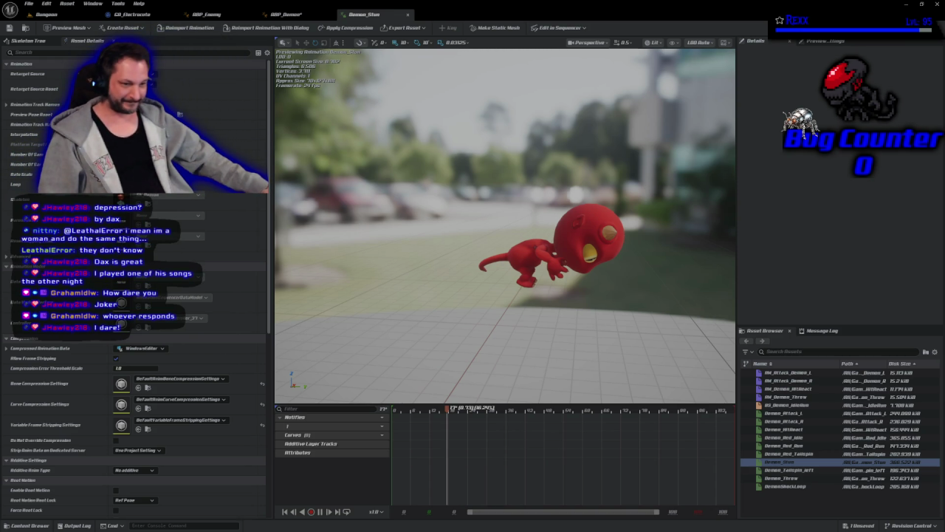
pyautogui.moveTo(545, 160); pyautogui.dragTo(584, 160)
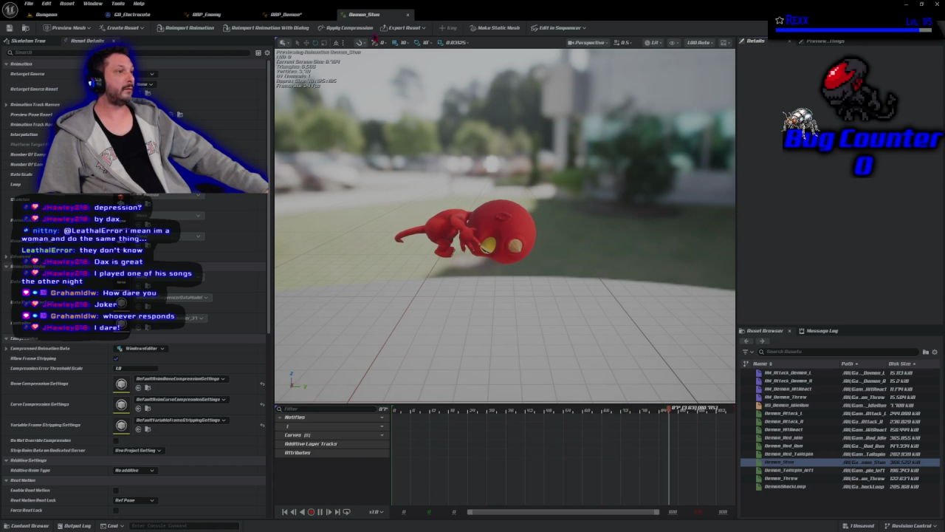
# Step: Return to ABP_Demon and compile it with the new Stunned override
pyautogui.click(310, 14)
pyautogui.click(57, 28)
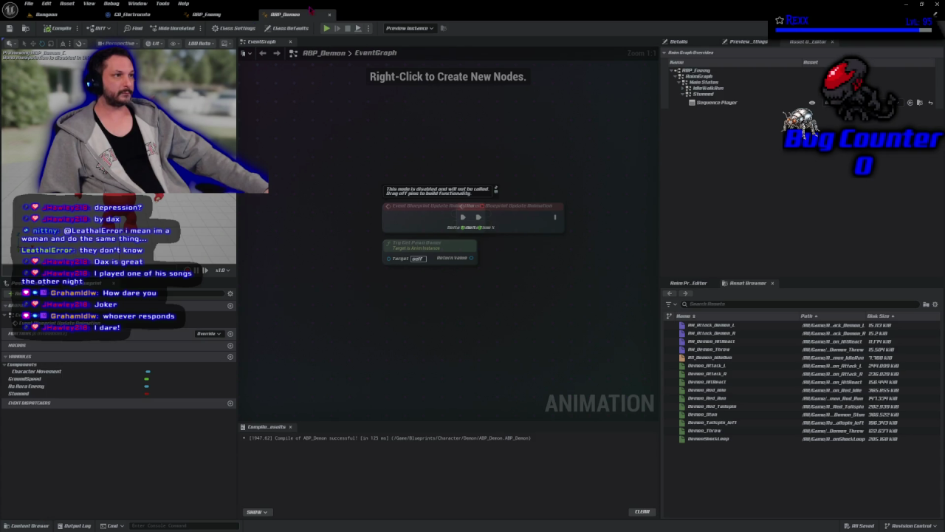
# Step: Close the ABP_Demon, ABP_Enemy and GA_Electrocute editor tabs
pyautogui.click(329, 14)
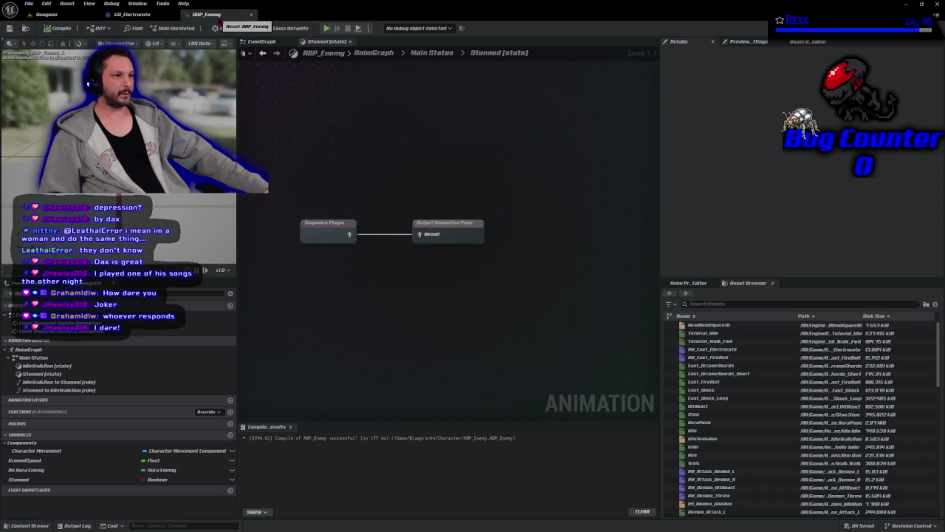
pyautogui.click(251, 14)
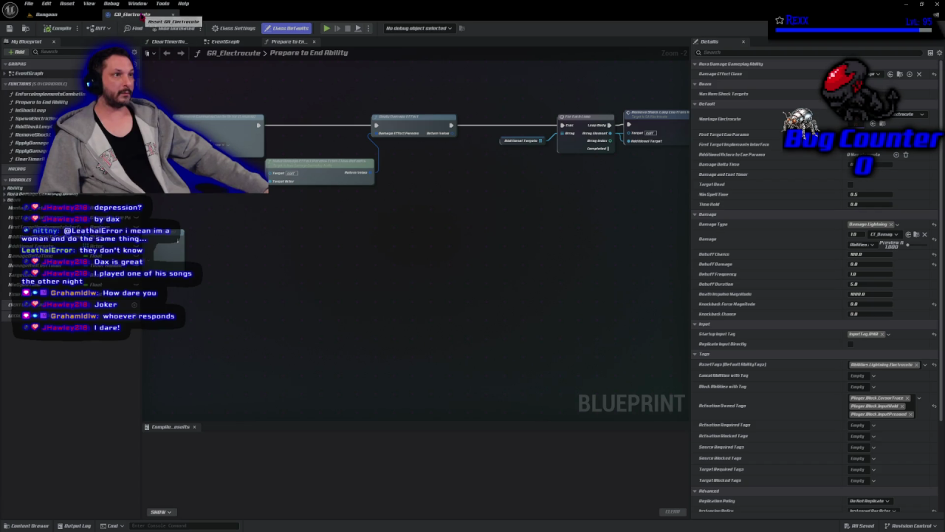
pyautogui.click(175, 14)
# Step: Browse to Characters > Aura in the Content Drawer and open PB_Aura
pyautogui.hotkey('ctrl', 'space')
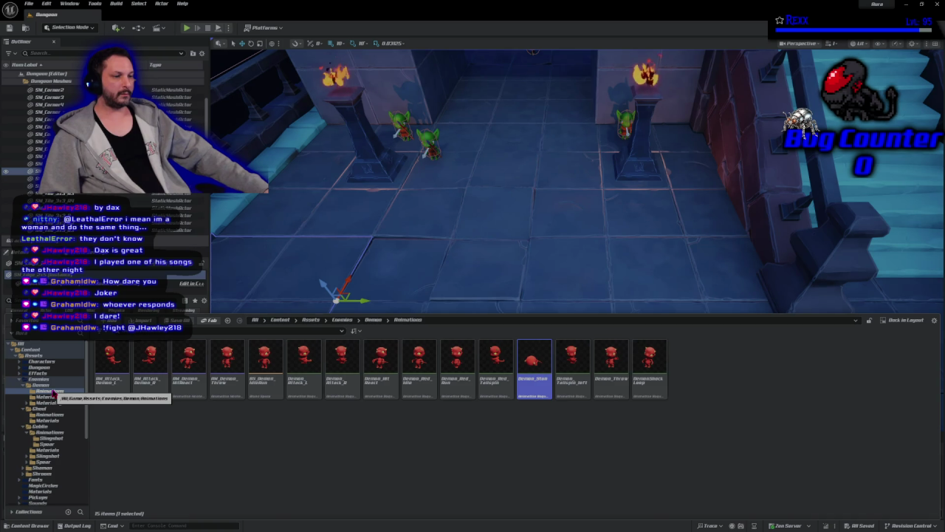
pyautogui.click(42, 361)
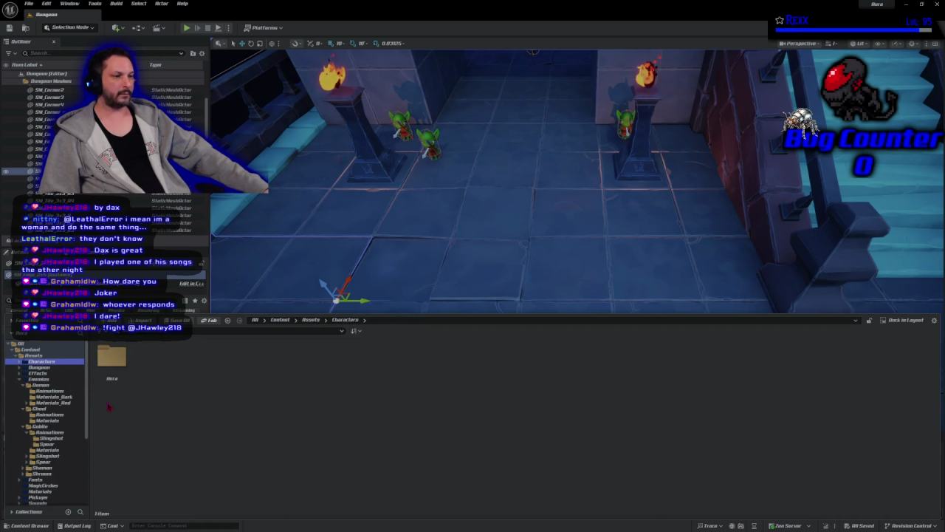
pyautogui.doubleClick(112, 361)
pyautogui.doubleClick(112, 362)
pyautogui.hotkey('alt', 'Left')
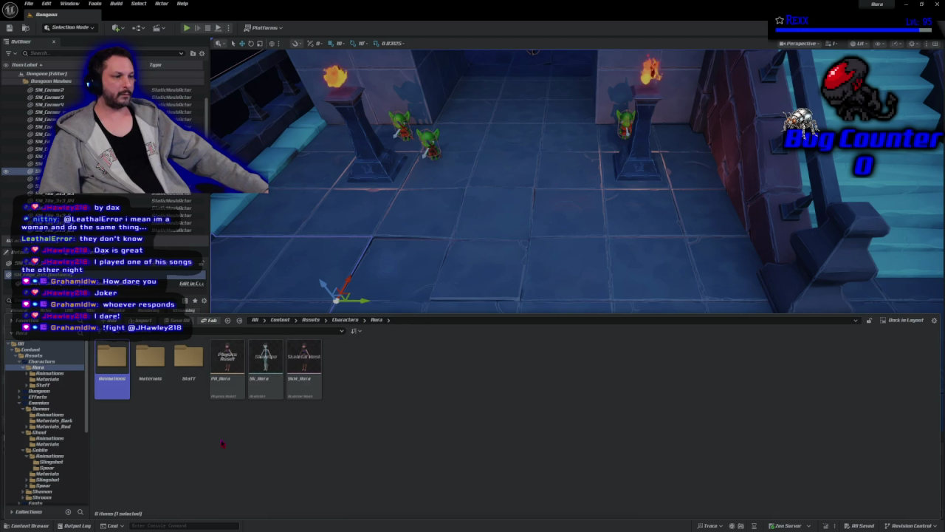
pyautogui.doubleClick(218, 400)
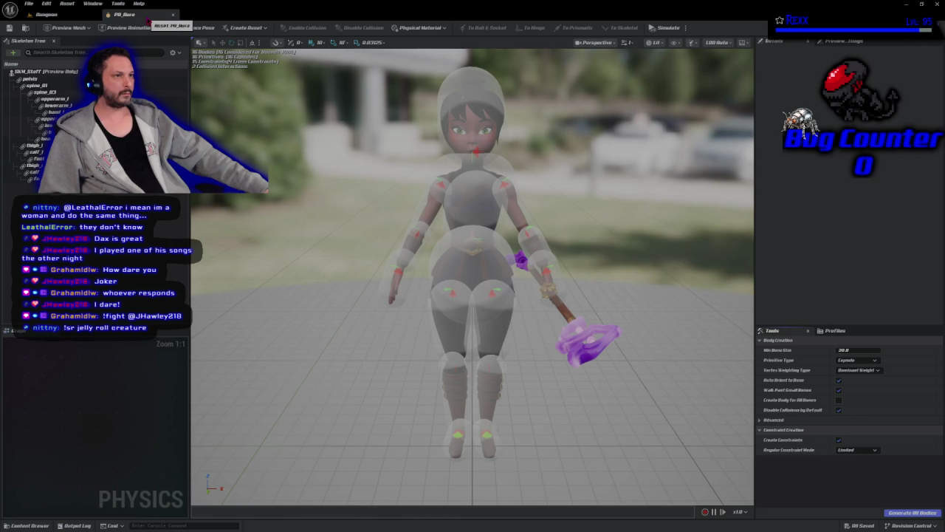
# Step: Close PB_Aura and open ABP_Aura from the Blueprints > Character > Aura folder
pyautogui.click(173, 14)
pyautogui.hotkey('ctrl', 'space')
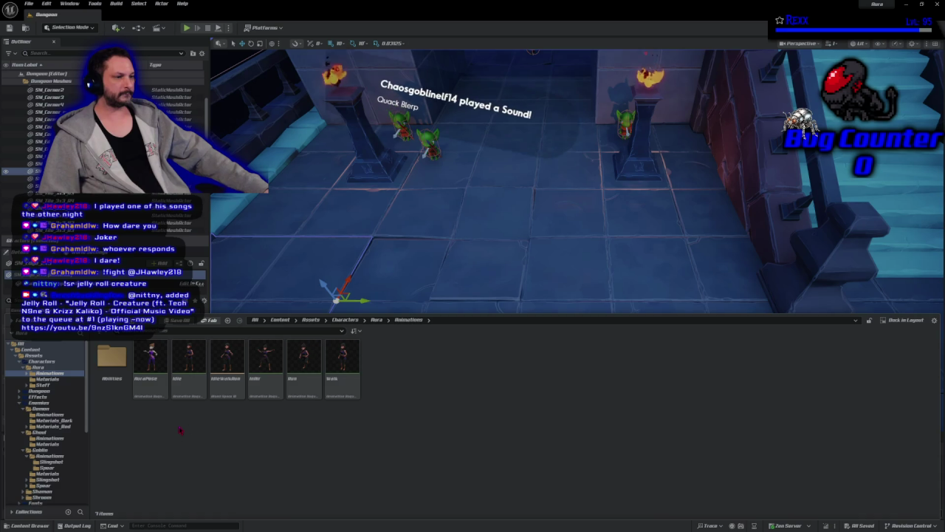
pyautogui.hotkey('alt', 'Left')
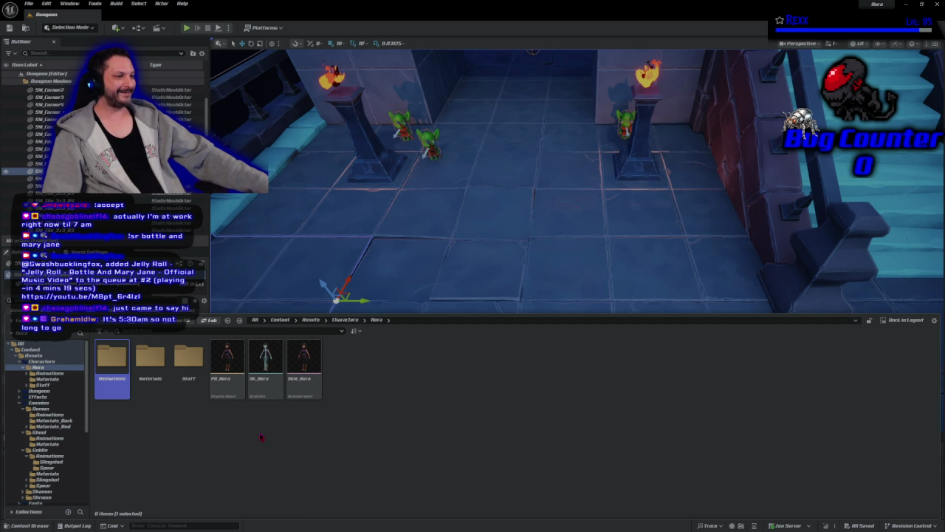
pyautogui.doubleClick(111, 389)
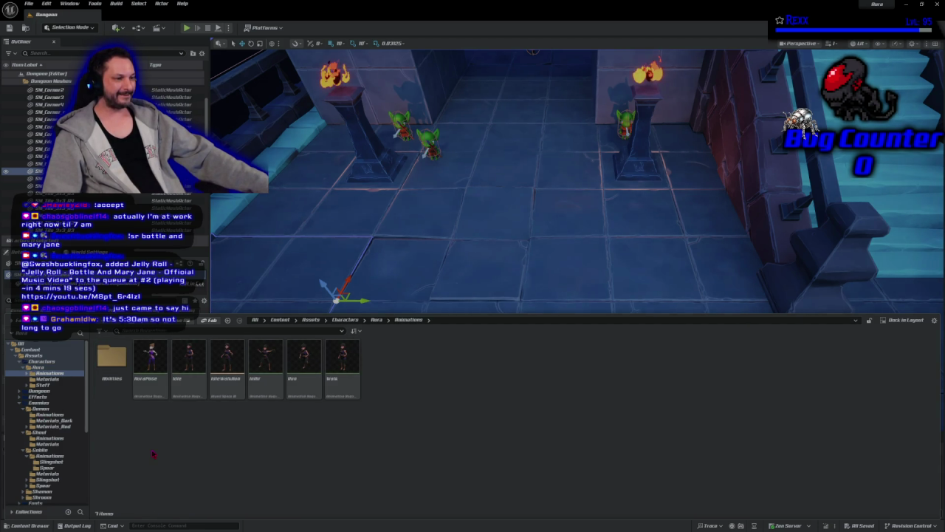
pyautogui.hotkey('alt', 'Left')
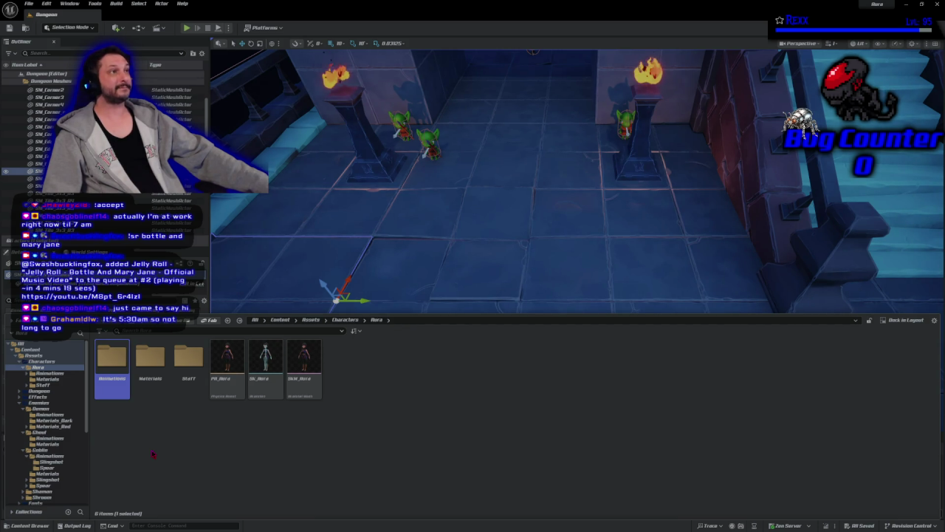
pyautogui.click(20, 363)
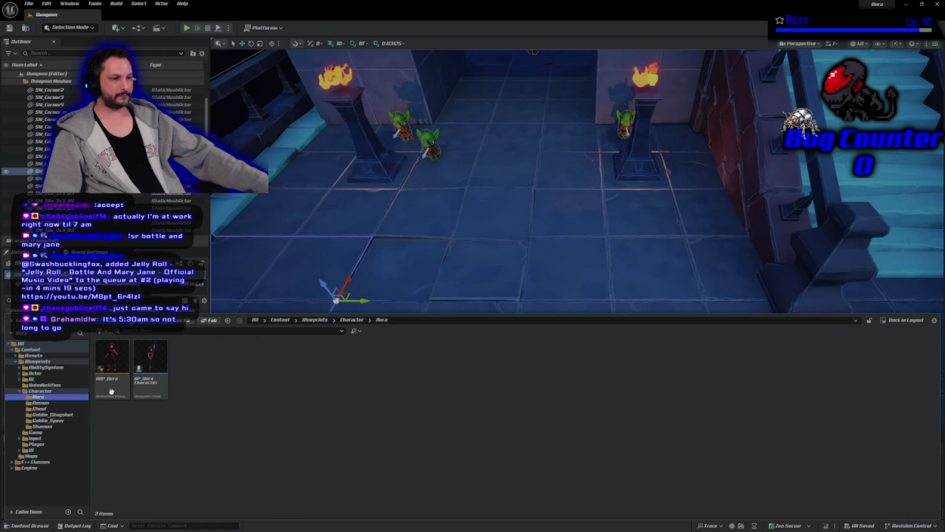
pyautogui.doubleClick(111, 362)
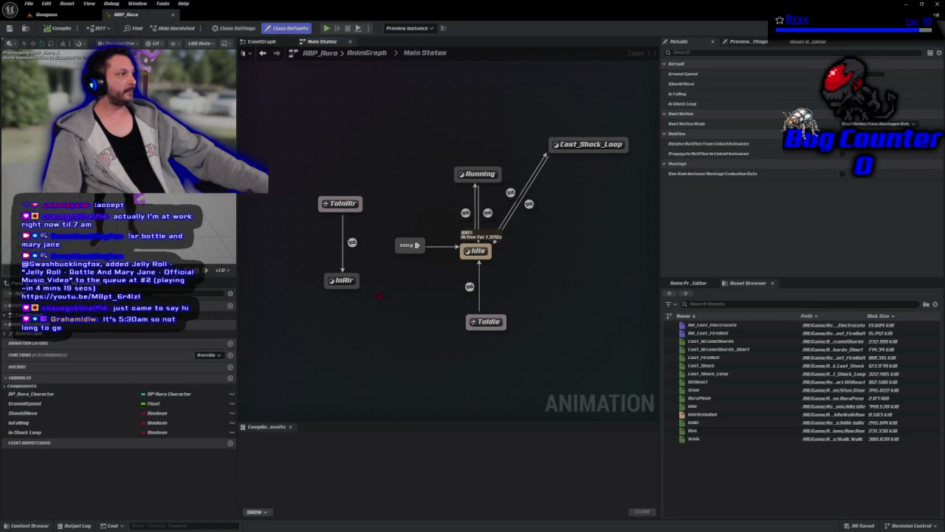
# Step: Drag the Stun animation into the Main States graph to create a Stun state
pyautogui.moveTo(547, 316); pyautogui.dragTo(522, 334)
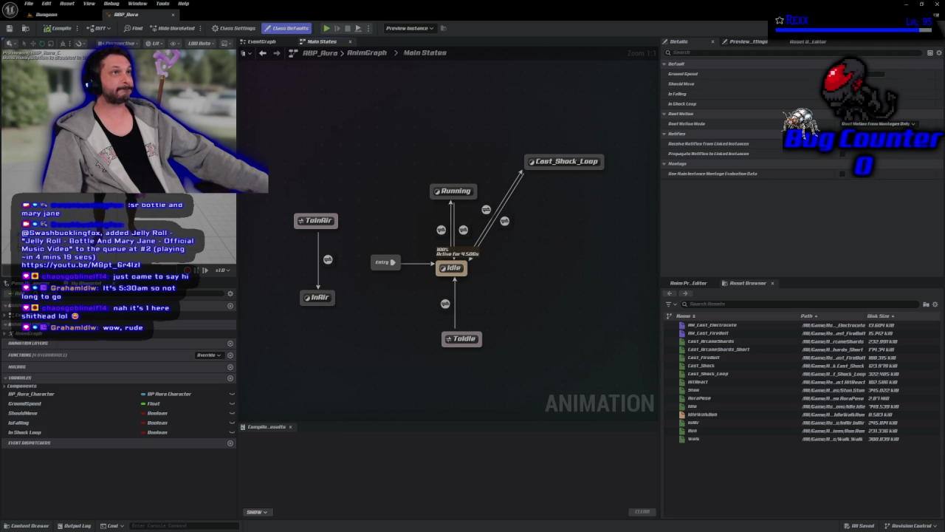
pyautogui.rightClick(683, 389)
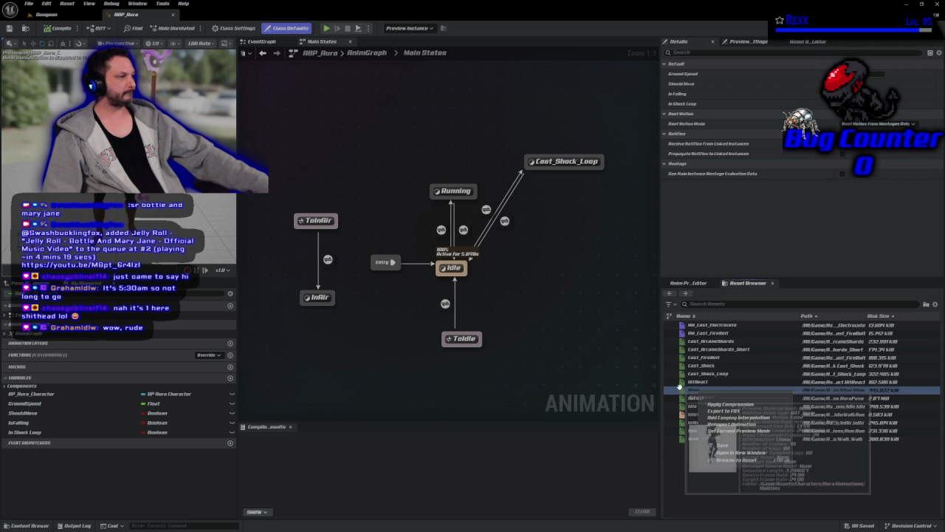
pyautogui.moveTo(679, 389)
pyautogui.mouseDown()
pyautogui.moveTo(361, 342)
pyautogui.moveTo(540, 300)
pyautogui.moveTo(552, 316)
pyautogui.mouseUp()
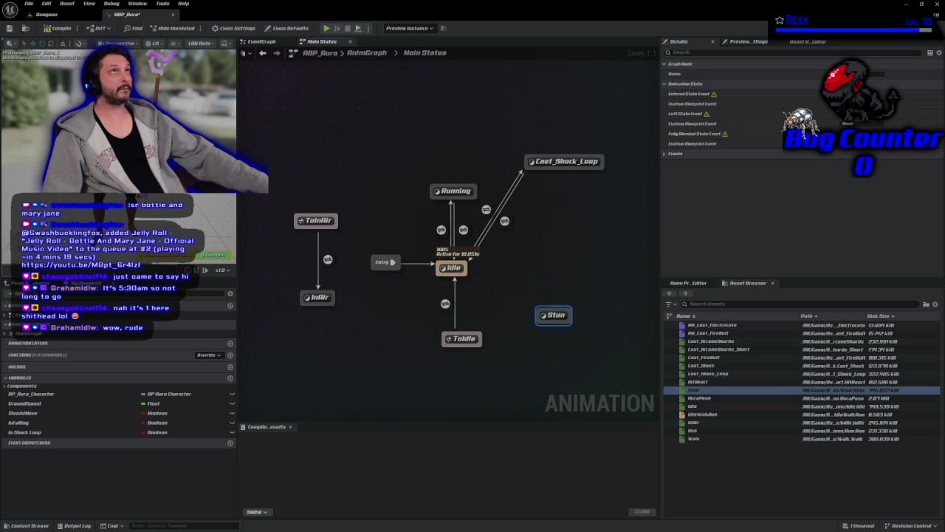
pyautogui.click(269, 45)
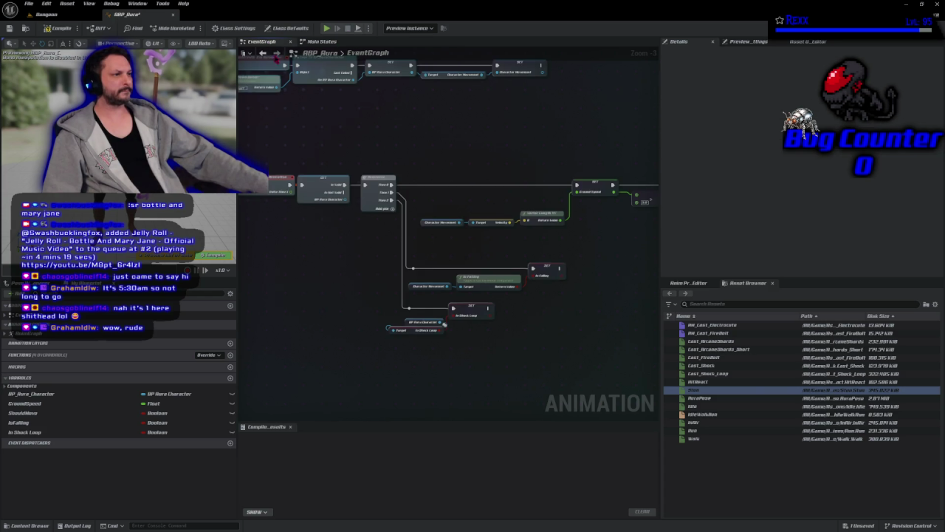
# Step: Add a fourth Sequence output and duplicate the BP Aura Character getter
pyautogui.click(424, 192)
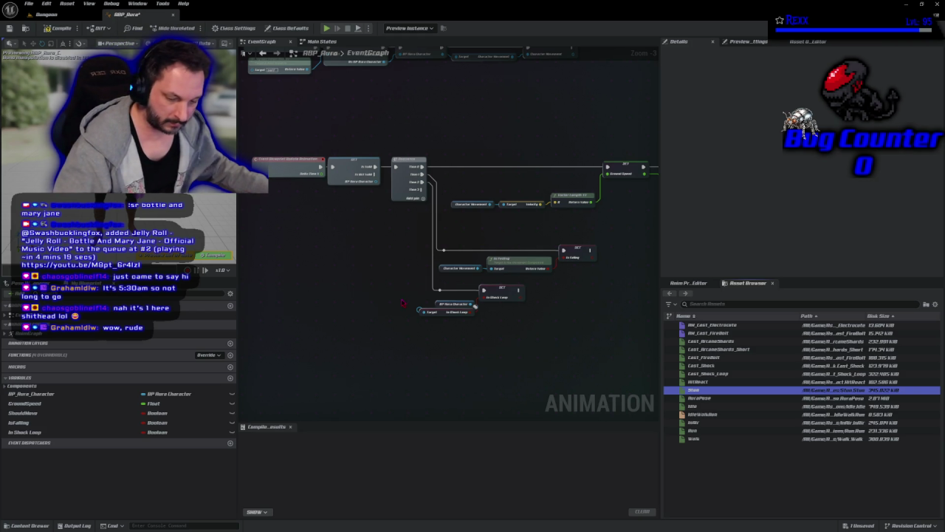
pyautogui.click(441, 305)
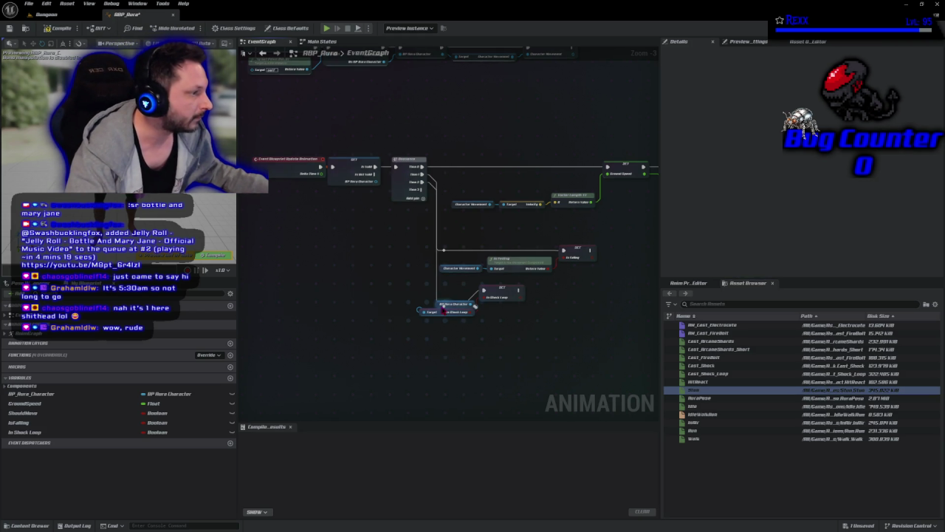
pyautogui.click(441, 305)
pyautogui.hotkey('ctrl', 'z')
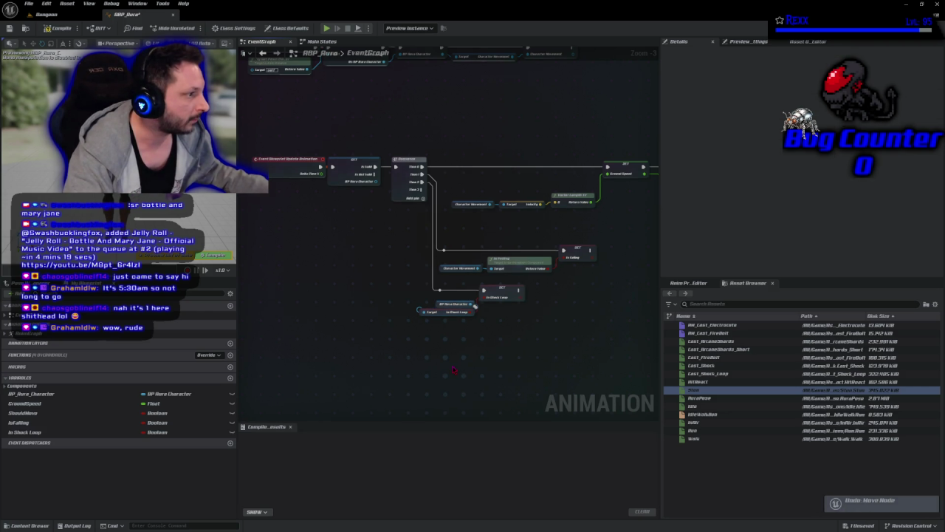
pyautogui.click(440, 305)
pyautogui.hotkey('ctrl', 'v')
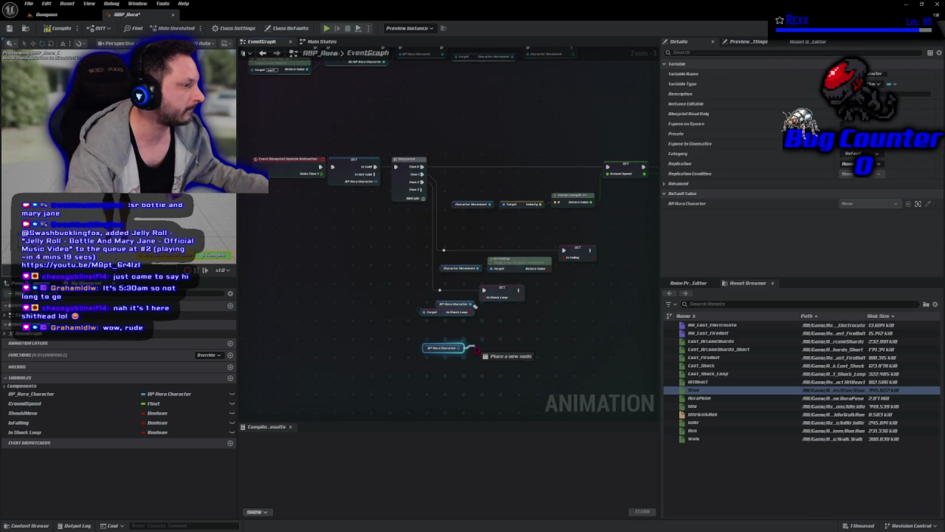
# Step: Get Is Stunned from the character and promote it to a Boolean variable named Stunned
pyautogui.moveTo(460, 347); pyautogui.dragTo(476, 350)
pyautogui.write('get stun')
pyautogui.press('Return')
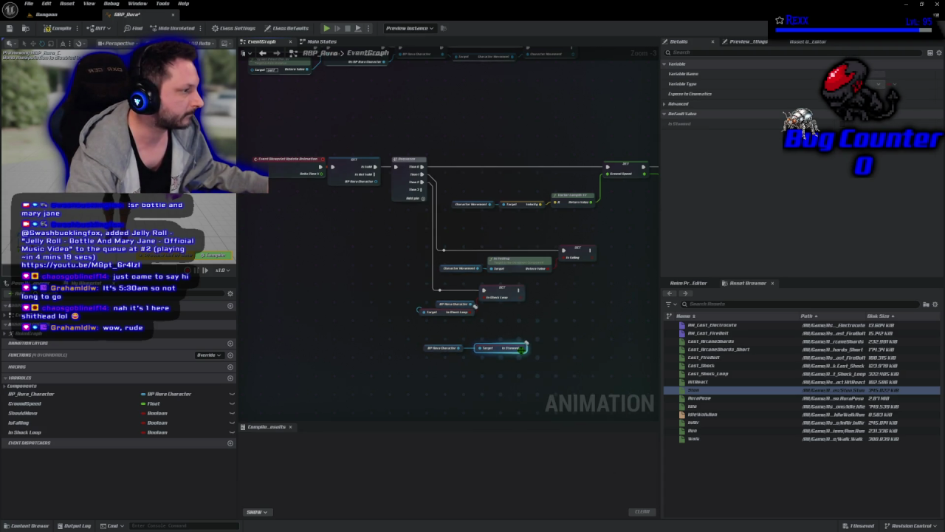
pyautogui.moveTo(522, 352); pyautogui.dragTo(539, 345)
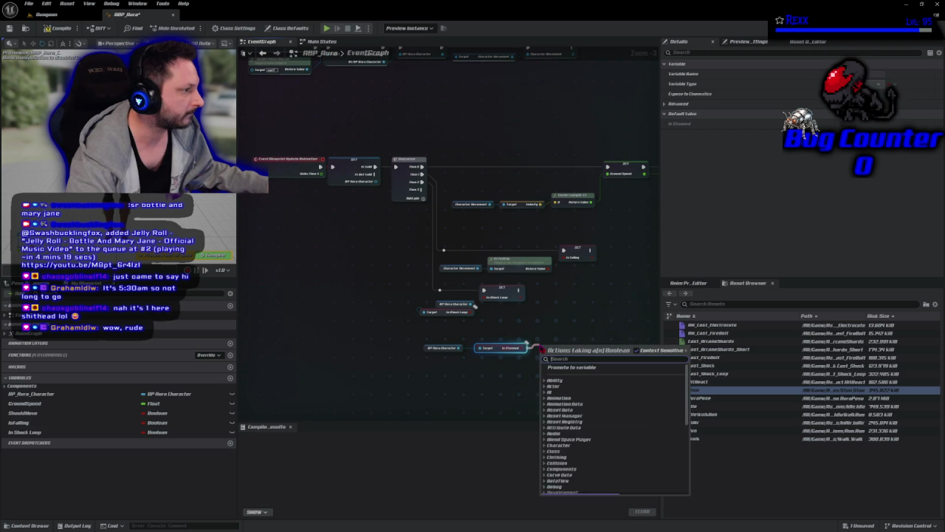
pyautogui.click(570, 371)
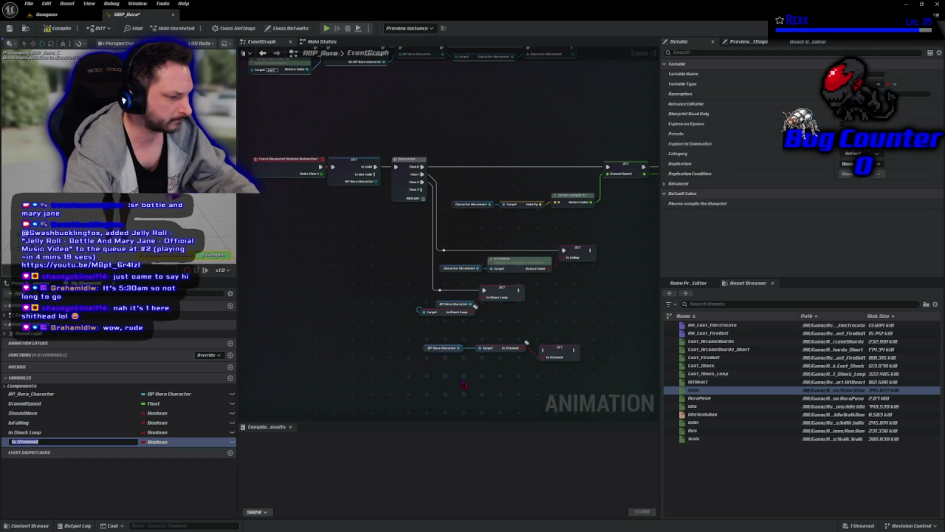
pyautogui.press('Home')
pyautogui.press('Delete')
pyautogui.press('Delete')
pyautogui.press('Delete')
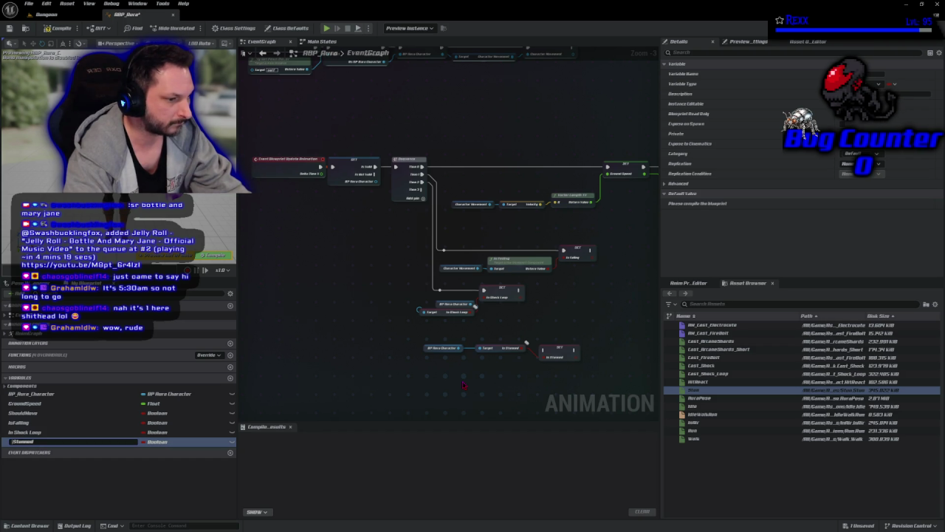
pyautogui.press('Return')
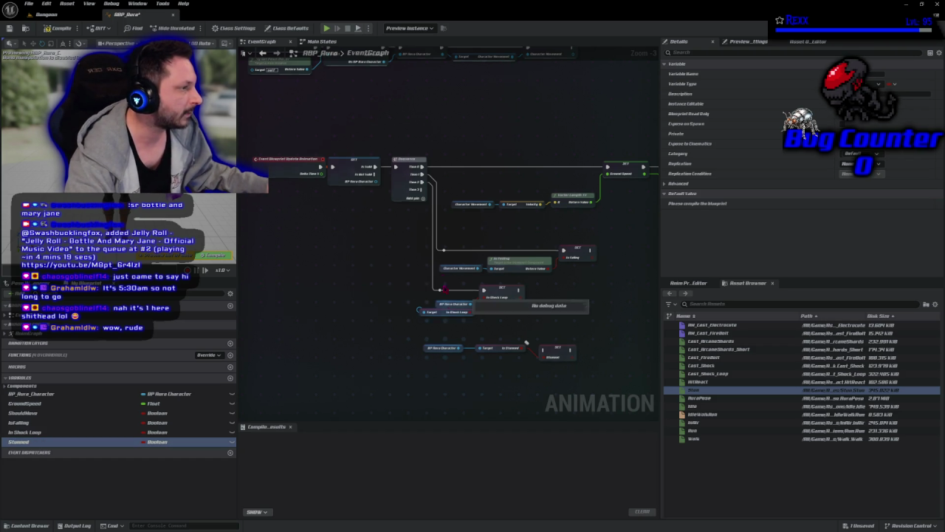
# Step: Wire Sequence Then 3 through a reroute node into SET Stunned and compile
pyautogui.moveTo(422, 189); pyautogui.dragTo(439, 340)
pyautogui.write('for')
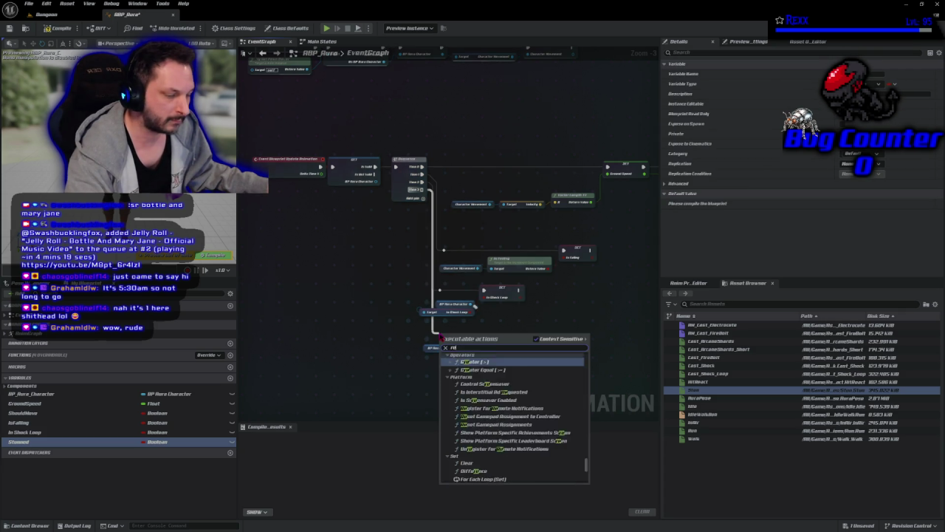
pyautogui.click(487, 479)
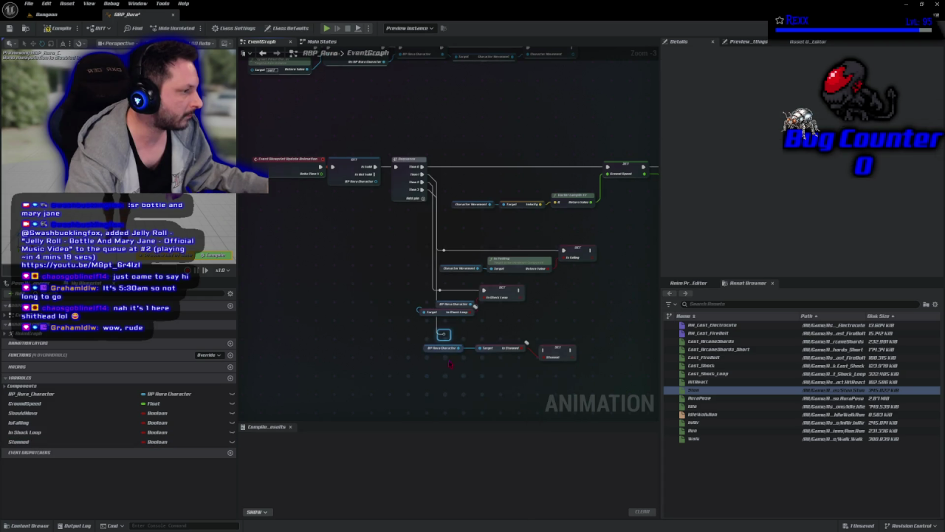
pyautogui.moveTo(446, 333)
pyautogui.mouseDown()
pyautogui.moveTo(550, 355)
pyautogui.moveTo(544, 350)
pyautogui.mouseUp()
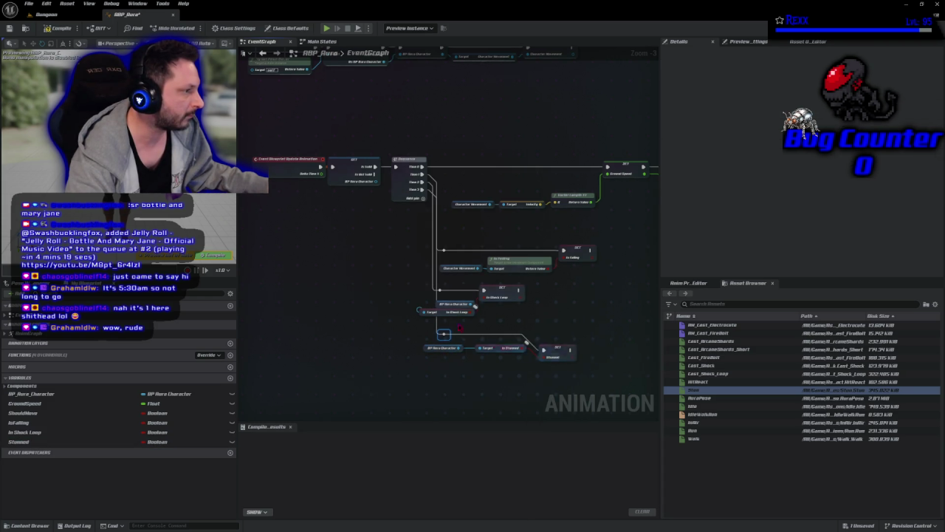
pyautogui.click(52, 30)
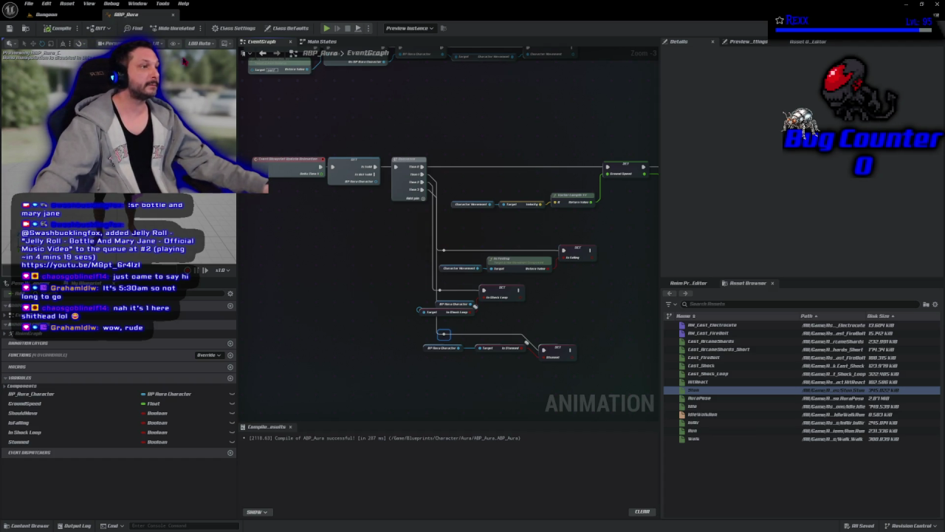
# Step: Create transitions from Idle to Stun and from Stun back to Idle
pyautogui.click(318, 41)
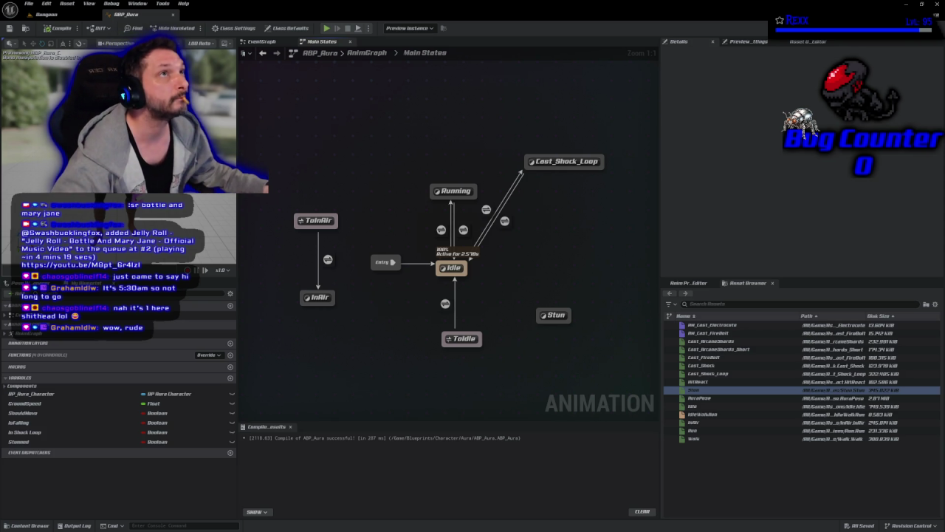
pyautogui.moveTo(508, 323)
pyautogui.mouseDown()
pyautogui.moveTo(486, 299)
pyautogui.moveTo(501, 295)
pyautogui.moveTo(316, 324)
pyautogui.moveTo(358, 334)
pyautogui.mouseUp()
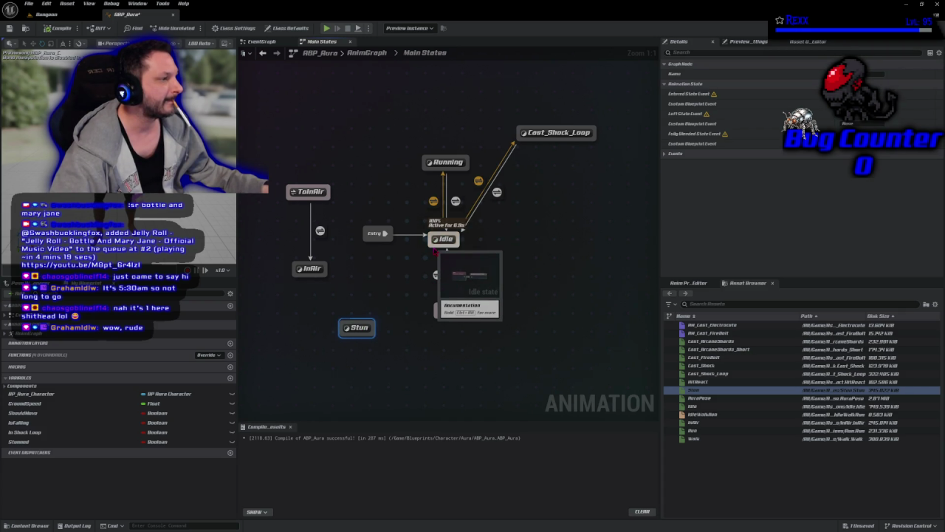
pyautogui.moveTo(435, 252); pyautogui.dragTo(373, 328)
pyautogui.moveTo(286, 152)
pyautogui.mouseDown()
pyautogui.moveTo(355, 303)
pyautogui.moveTo(410, 321)
pyautogui.moveTo(434, 250)
pyautogui.mouseUp()
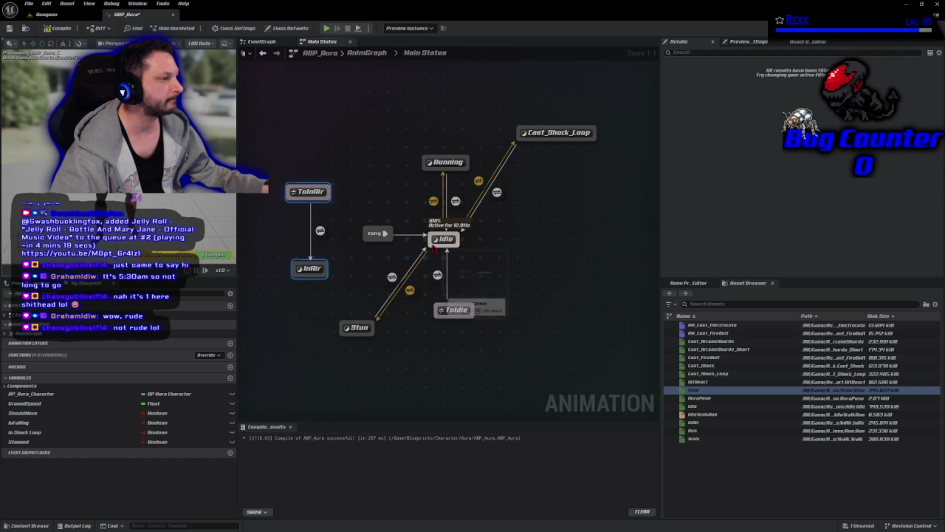
# Step: Make the Idle-to-Stun rule use Stunned as its Can Enter Transition condition
pyautogui.doubleClick(392, 276)
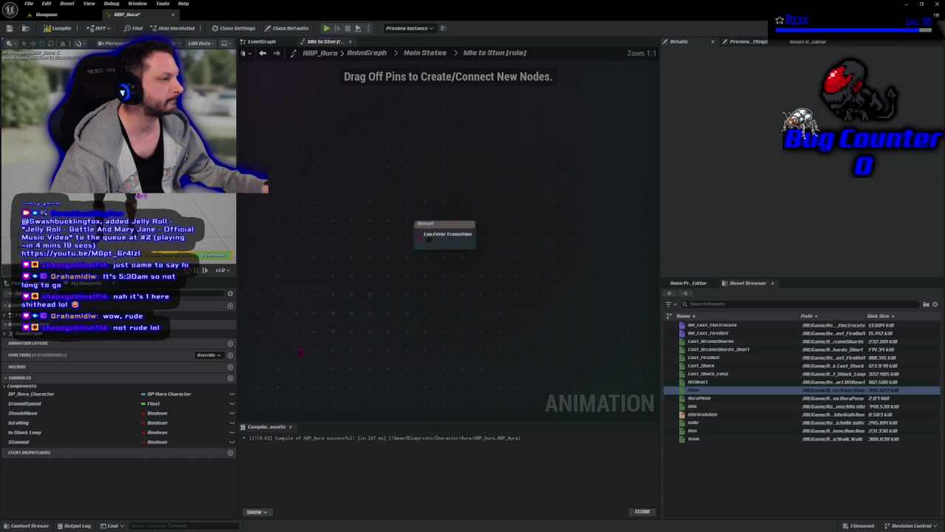
pyautogui.moveTo(22, 442)
pyautogui.mouseDown()
pyautogui.moveTo(413, 277)
pyautogui.moveTo(425, 242)
pyautogui.mouseUp()
pyautogui.hotkey('alt', 'Left')
# Step: Set the Stun-to-Idle rule to NOT Stunned and recompile ABP_Aura
pyautogui.doubleClick(409, 289)
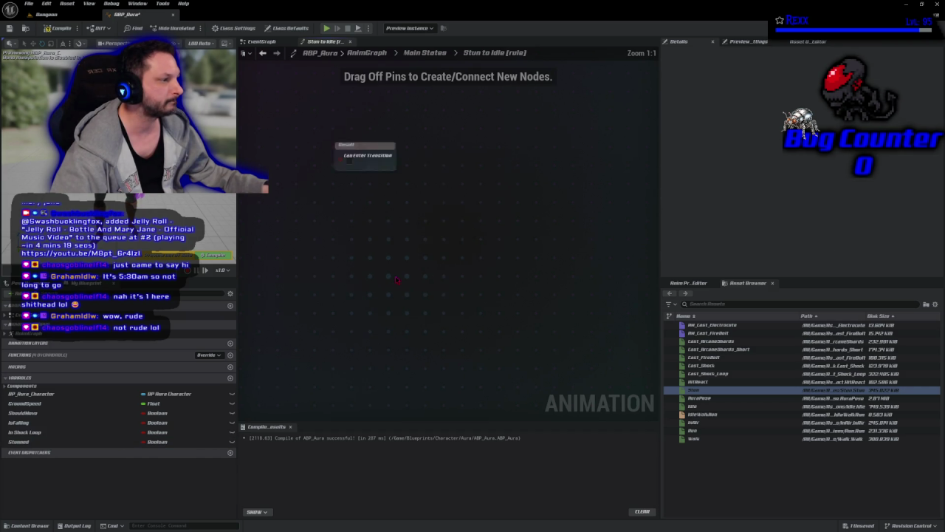
pyautogui.moveTo(19, 442)
pyautogui.mouseDown()
pyautogui.moveTo(198, 324)
pyautogui.moveTo(277, 247)
pyautogui.moveTo(319, 250)
pyautogui.mouseUp()
pyautogui.click(303, 260)
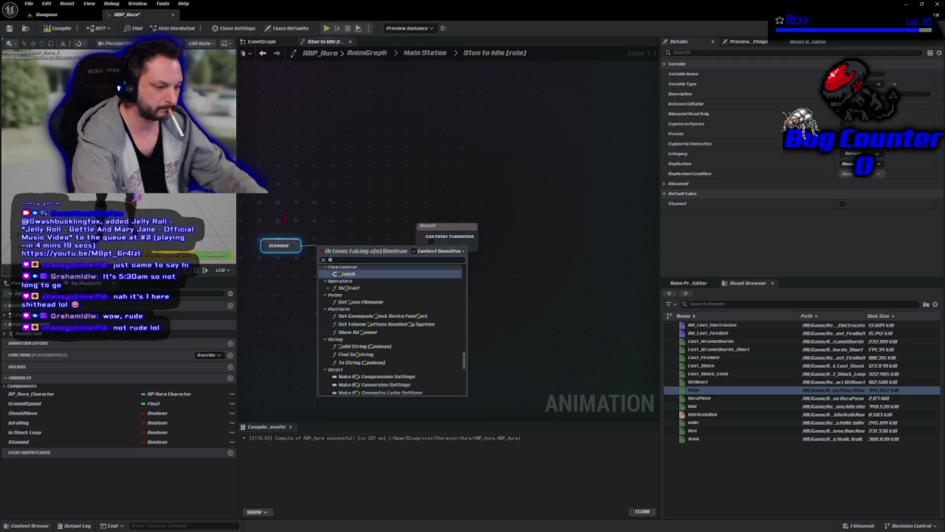
pyautogui.write('not')
pyautogui.press('Return')
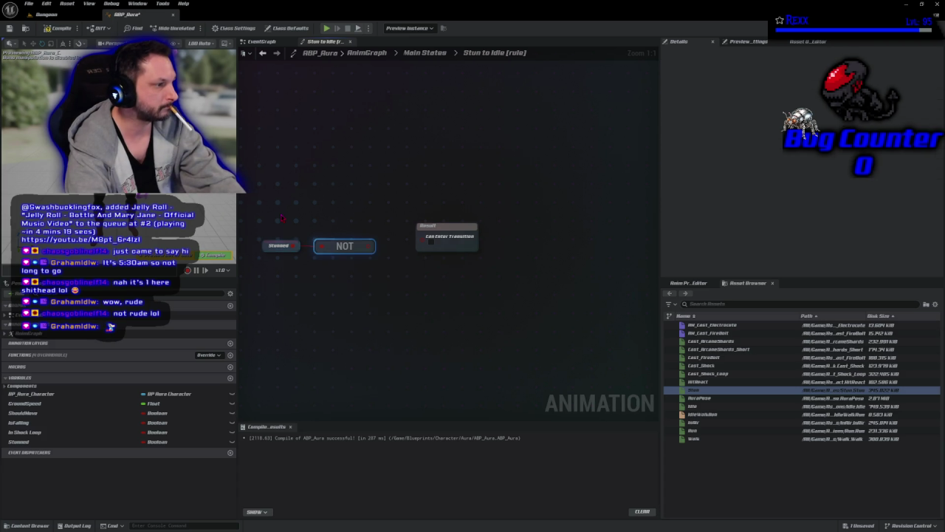
pyautogui.moveTo(373, 245); pyautogui.dragTo(423, 236)
pyautogui.click(63, 28)
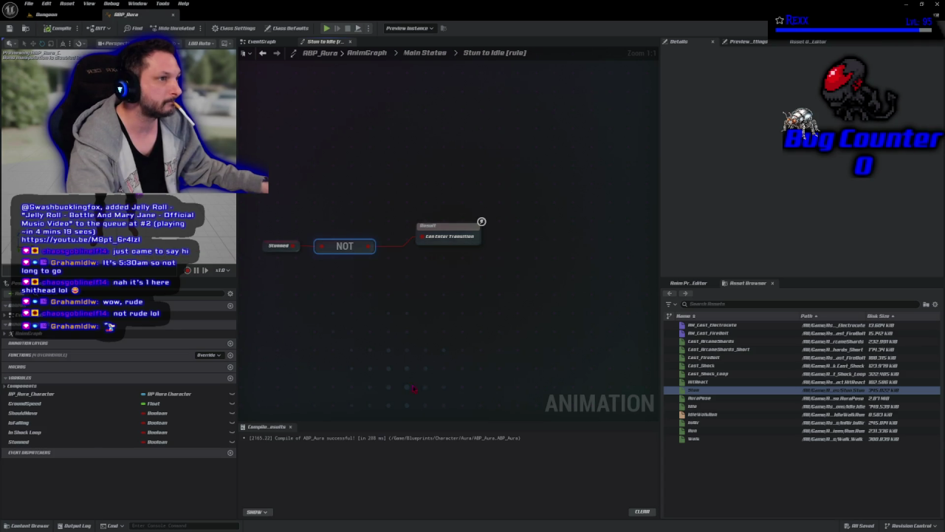
pyautogui.hotkey('alt', 'Left')
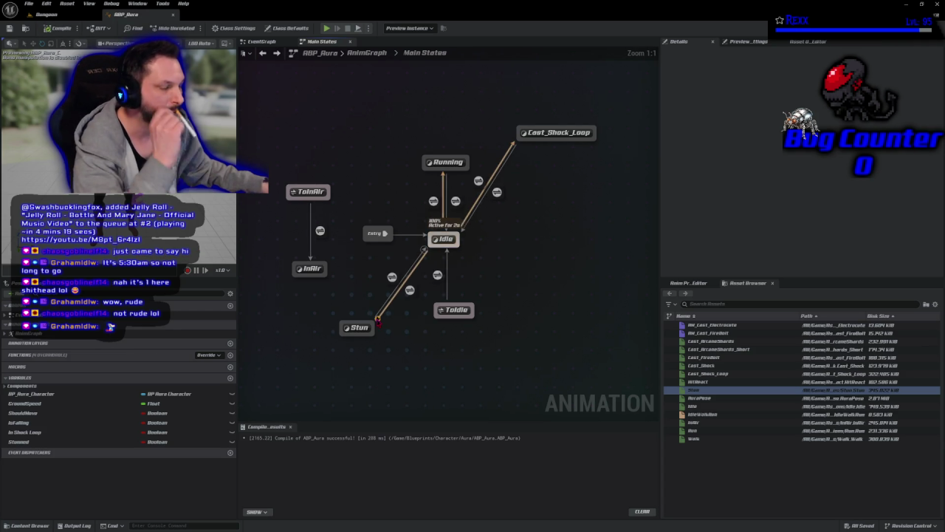
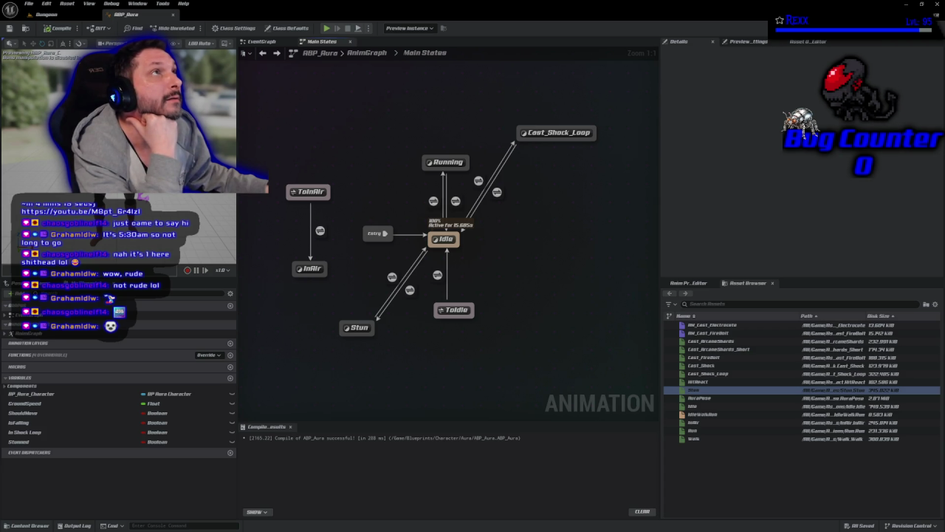
# Step: Add a ToStunned state alias to Main States and drag a transition from it to Stun
pyautogui.rightClick(276, 338)
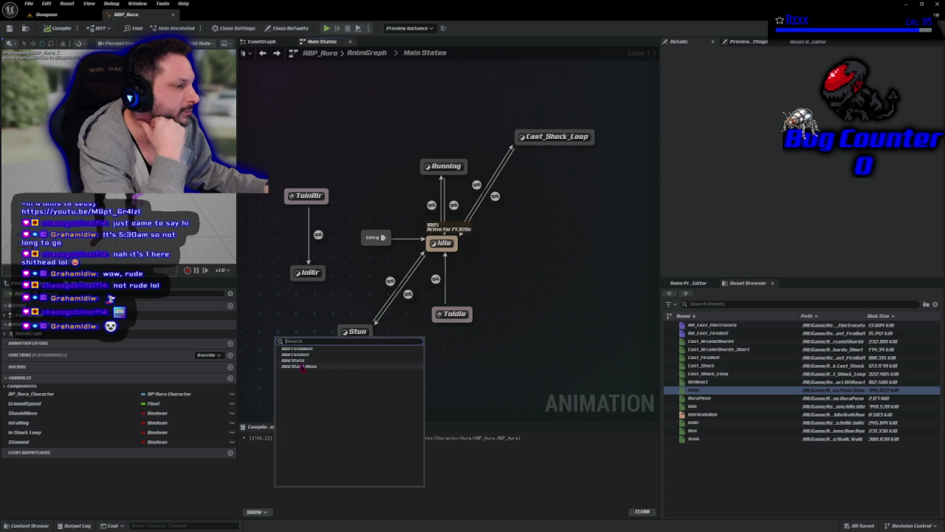
pyautogui.click(302, 366)
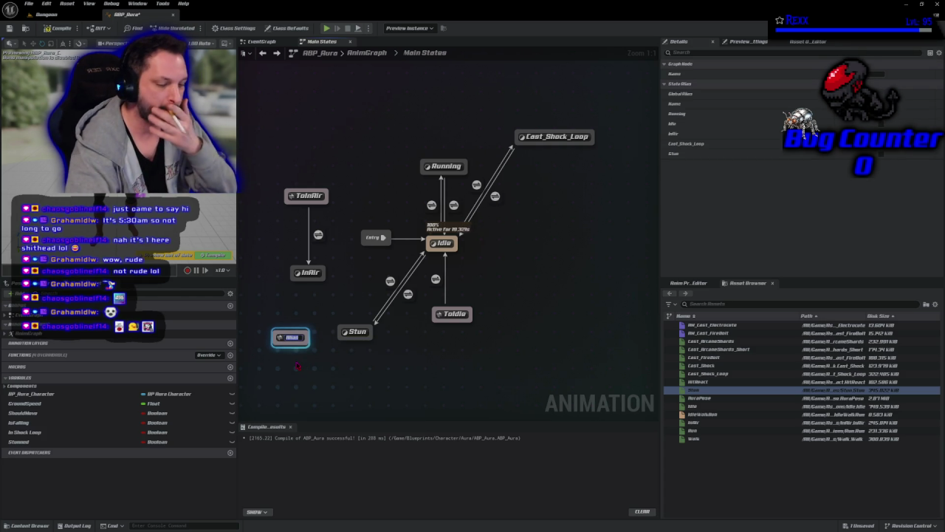
pyautogui.write('ToStunned')
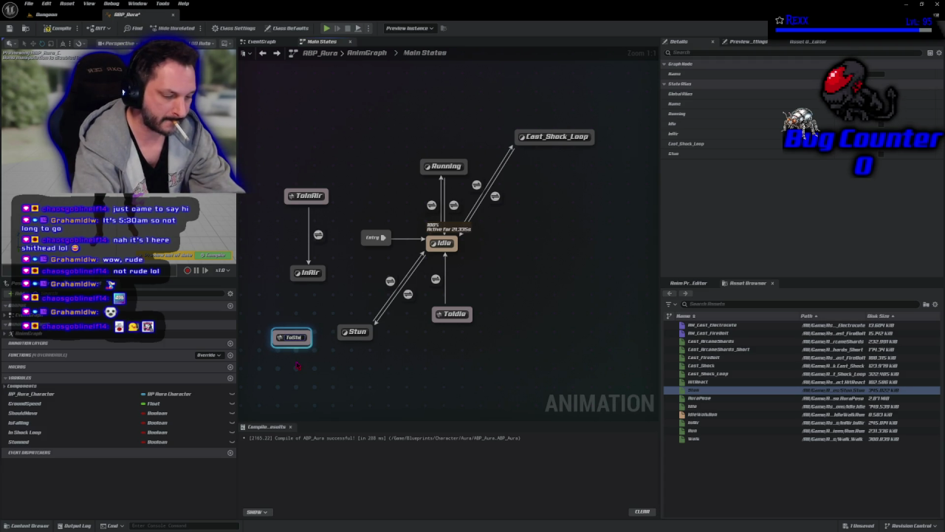
pyautogui.press('Return')
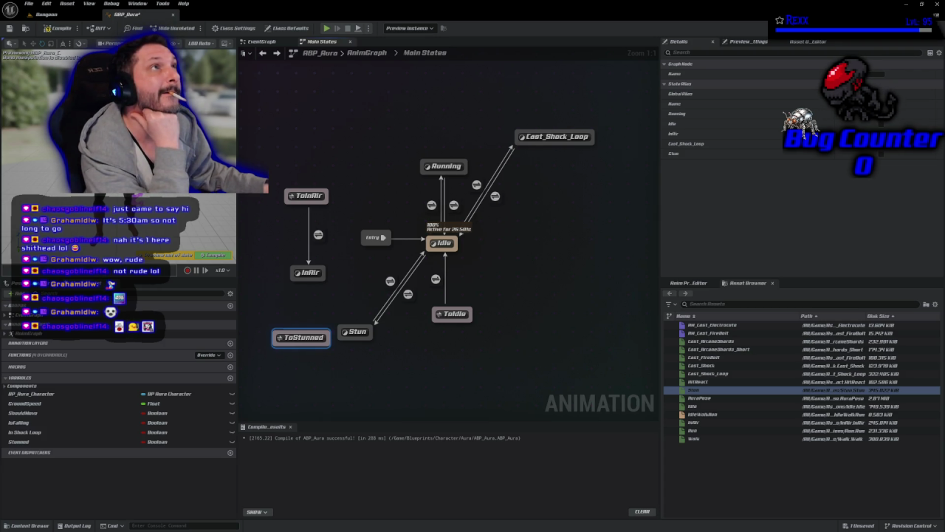
pyautogui.click(304, 337)
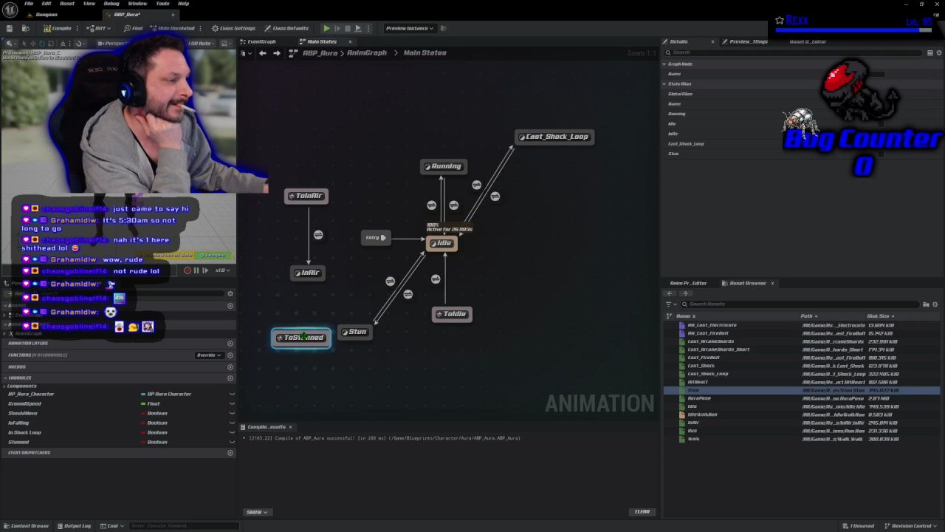
pyautogui.moveTo(303, 337)
pyautogui.mouseDown()
pyautogui.moveTo(312, 271)
pyautogui.moveTo(359, 283)
pyautogui.moveTo(319, 289)
pyautogui.mouseUp()
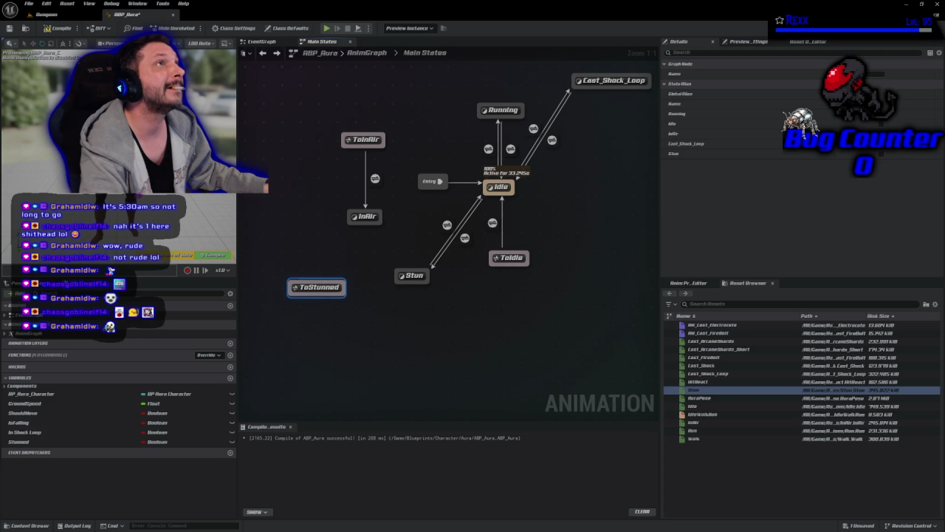
pyautogui.moveTo(344, 288)
pyautogui.mouseDown()
pyautogui.moveTo(447, 289)
pyautogui.moveTo(410, 279)
pyautogui.mouseUp()
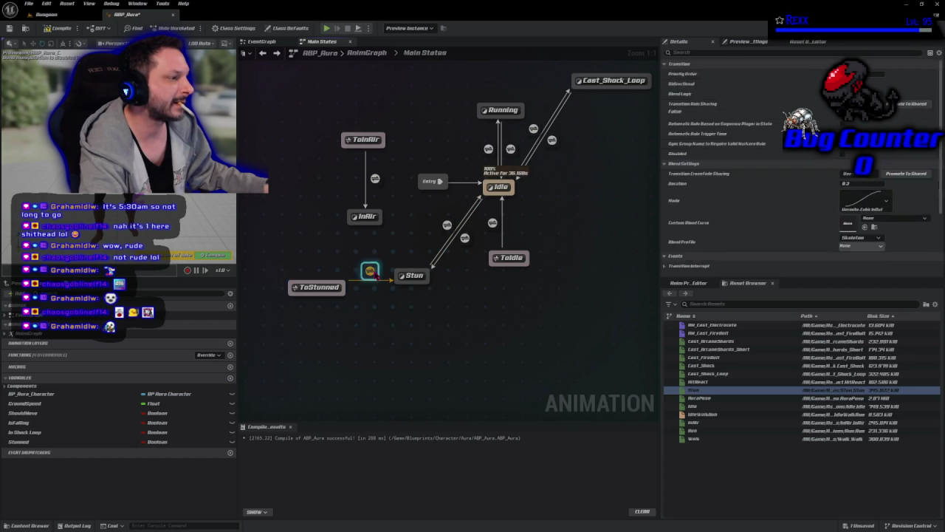
# Step: Wire a Stunned getter into the ToStunned-to-Stun transition rule and compile ABP_Aura
pyautogui.doubleClick(370, 271)
pyautogui.moveTo(18, 441)
pyautogui.mouseDown()
pyautogui.moveTo(424, 251)
pyautogui.moveTo(421, 241)
pyautogui.mouseUp()
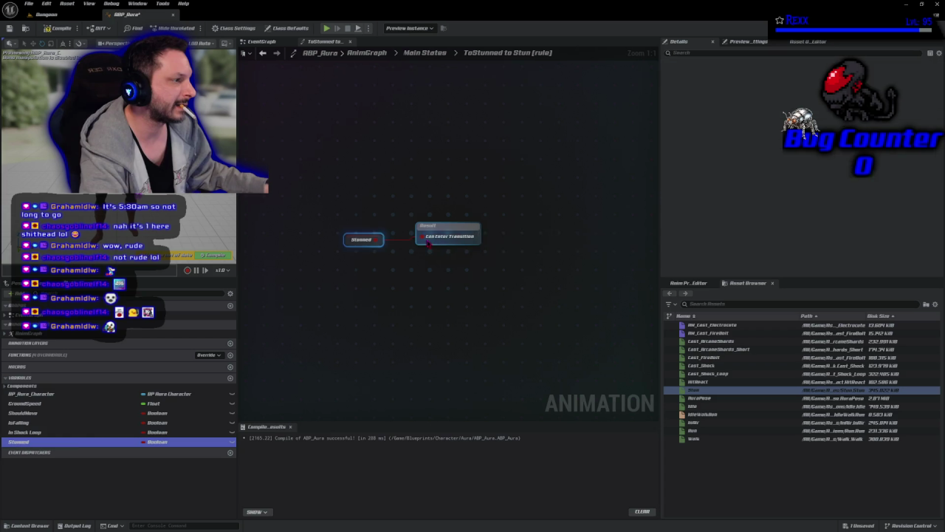
pyautogui.click(424, 53)
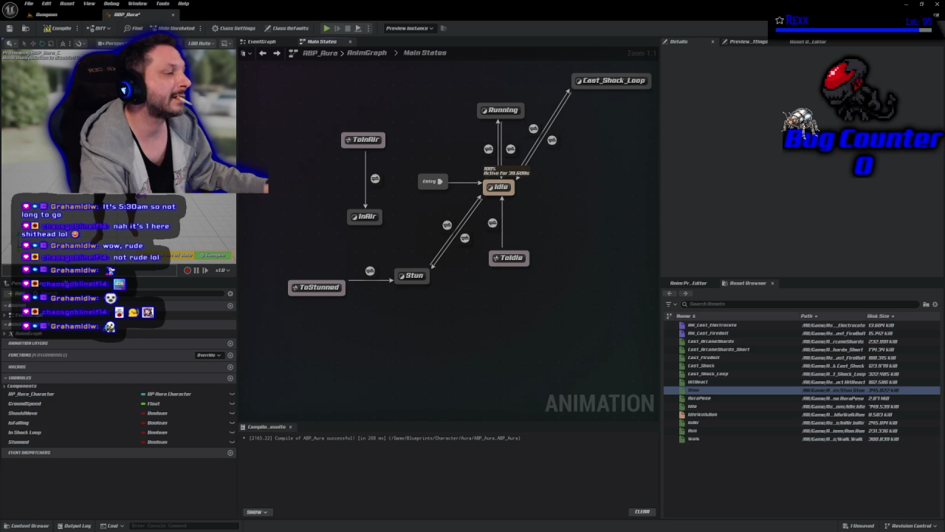
pyautogui.click(335, 291)
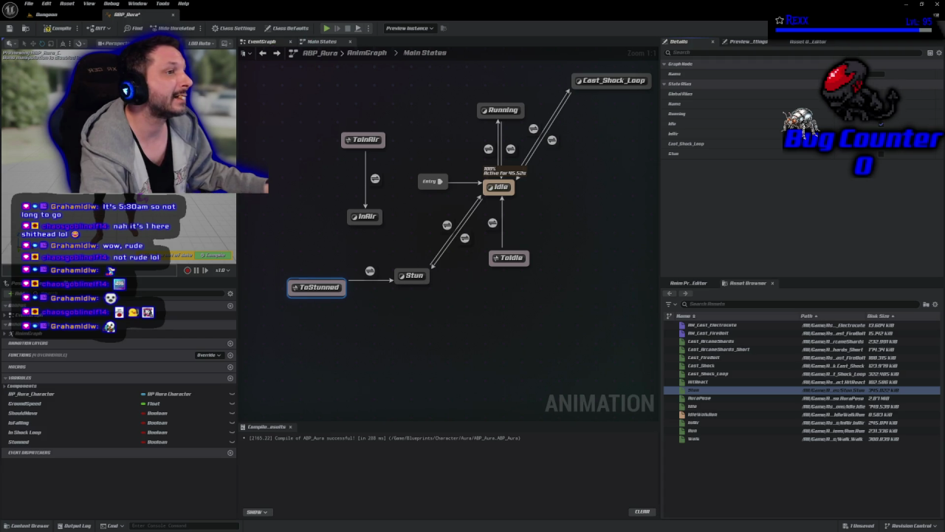
pyautogui.click(62, 29)
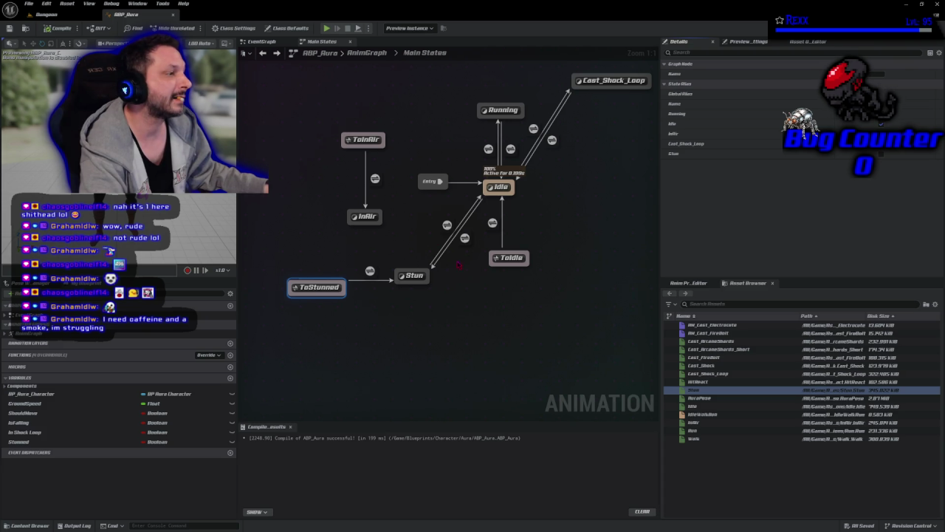
pyautogui.click(464, 238)
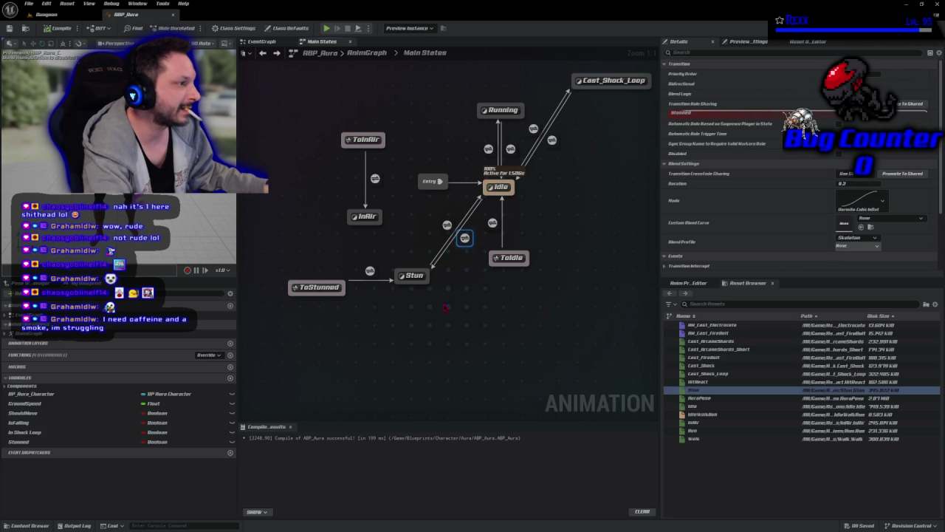
# Step: Delete the direct Idle-to-Stun transition, then compile and save ABP_Aura
pyautogui.press('Delete')
pyautogui.doubleClick(447, 225)
pyautogui.hotkey('alt', 'Left')
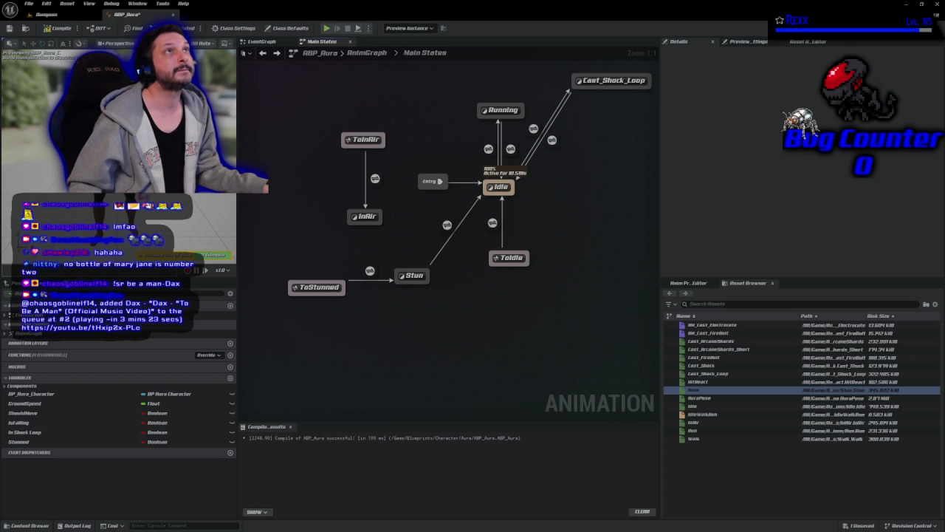
pyautogui.click(48, 29)
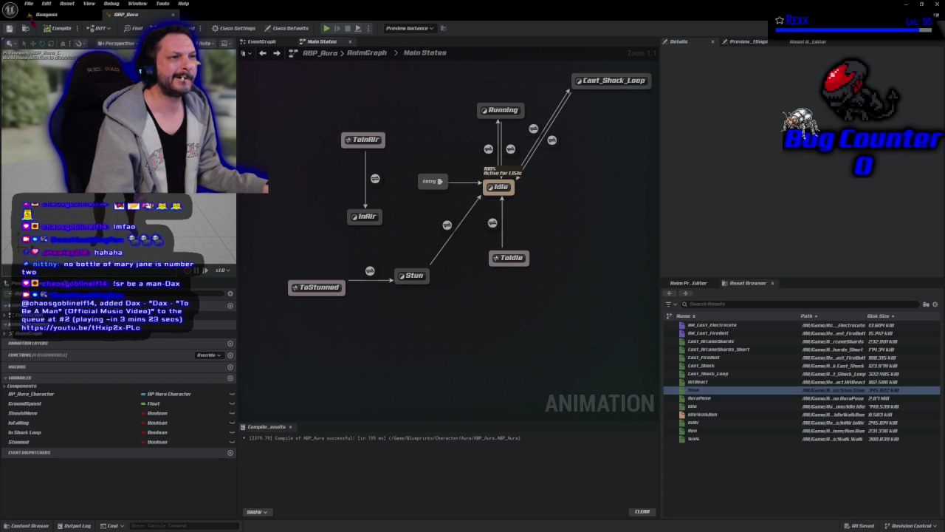
# Step: Playtest the Dungeon level, firing two shock beams at the goblin, then stop the session
pyautogui.click(46, 14)
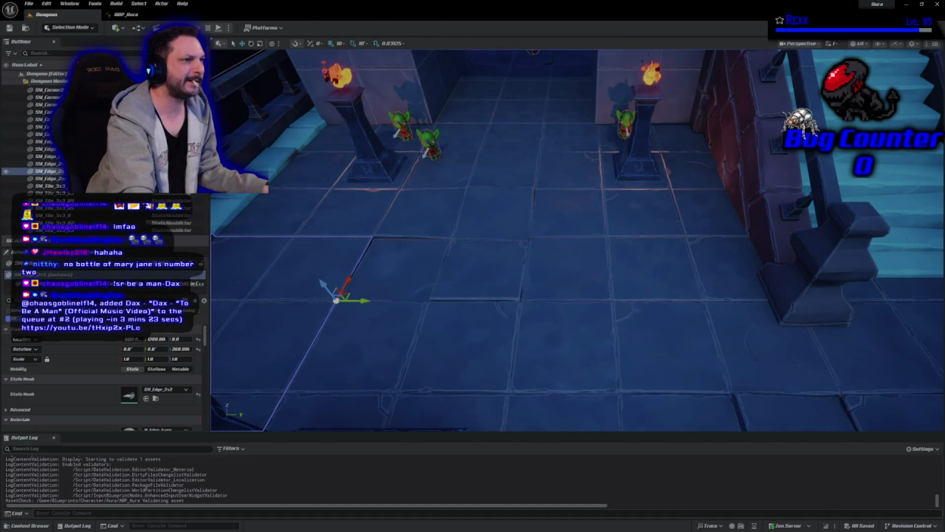
pyautogui.hotkey('alt', 'p')
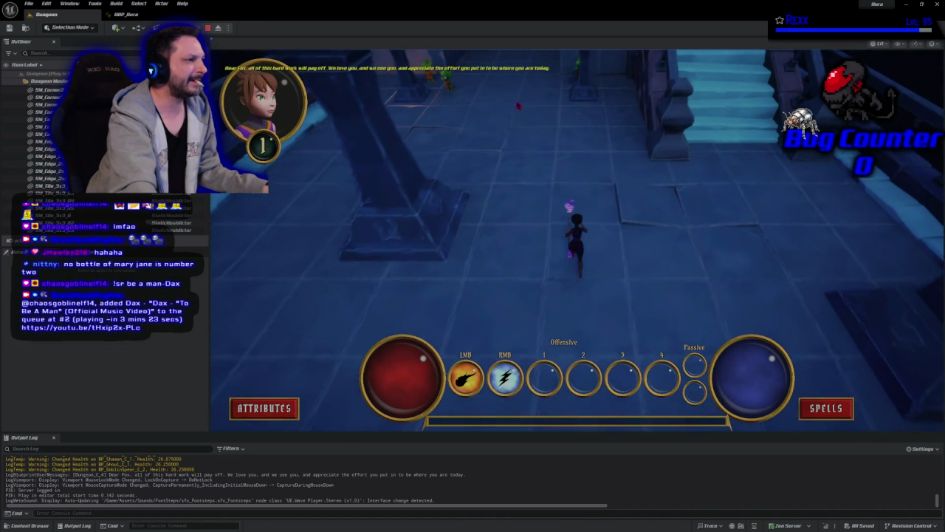
pyautogui.rightClick(430, 103)
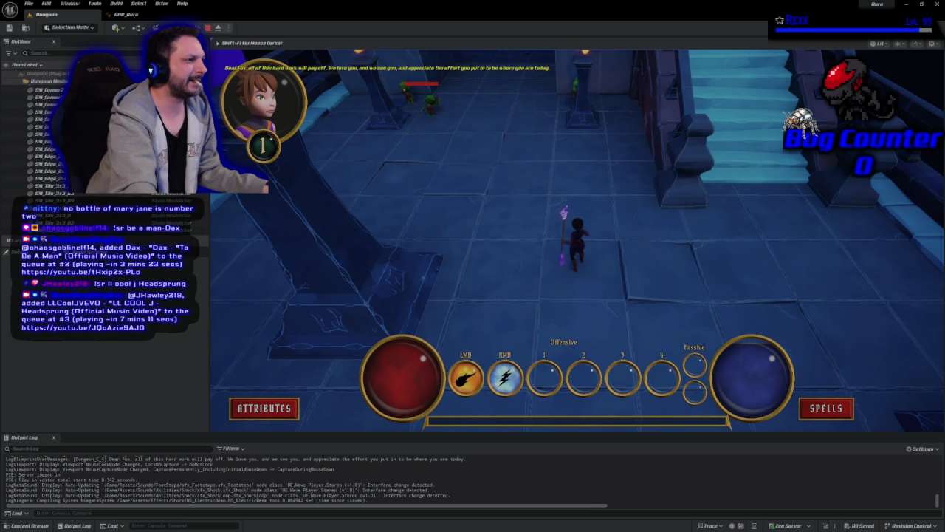
pyautogui.rightClick(431, 72)
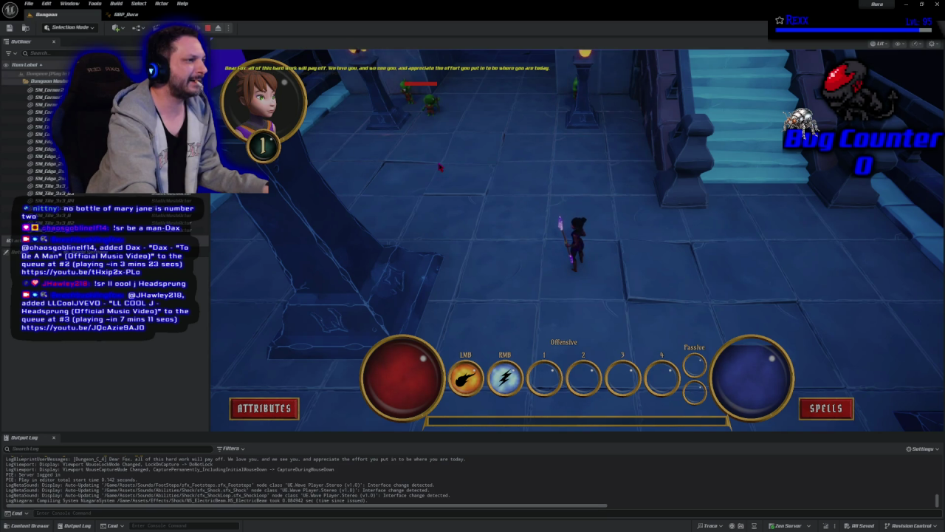
pyautogui.click(439, 167)
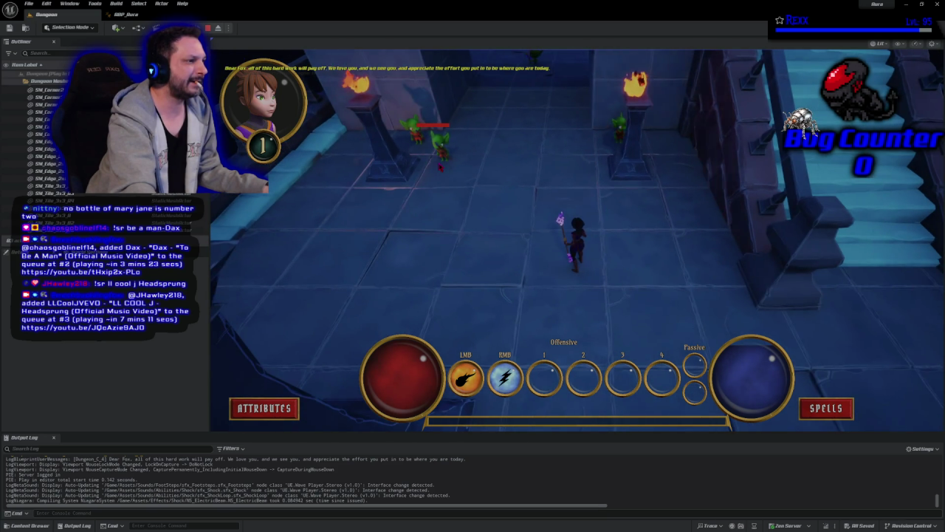
pyautogui.press('Escape')
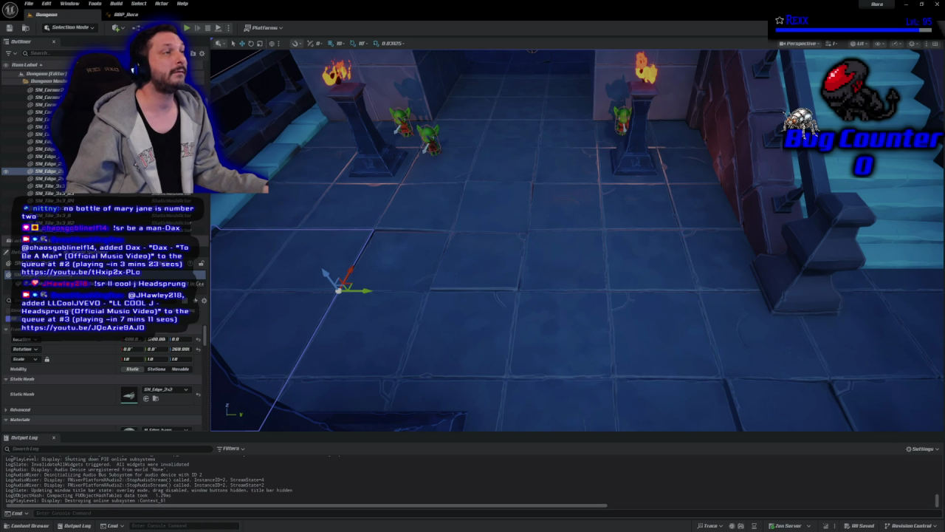
# Step: Open ABP_Enemy from the Blueprints/Character folder and go up to its Main States machine
pyautogui.click(118, 14)
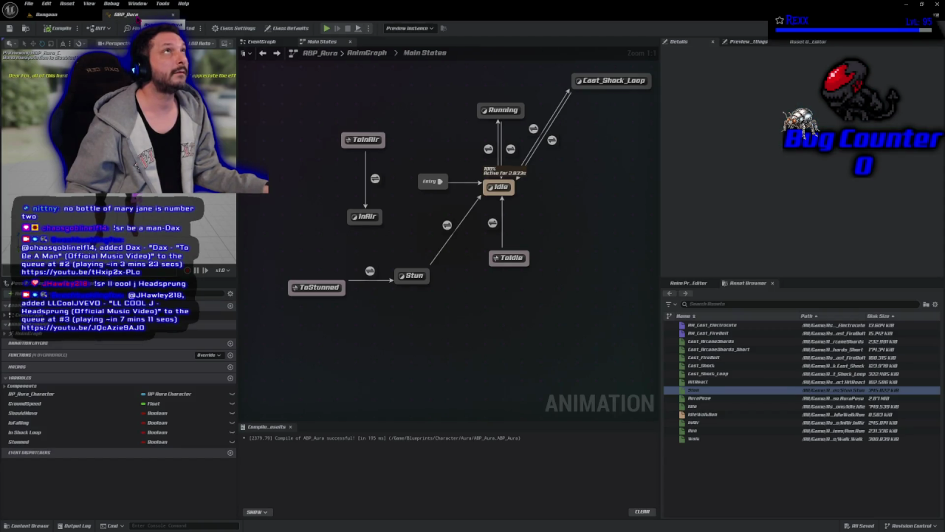
pyautogui.click(46, 14)
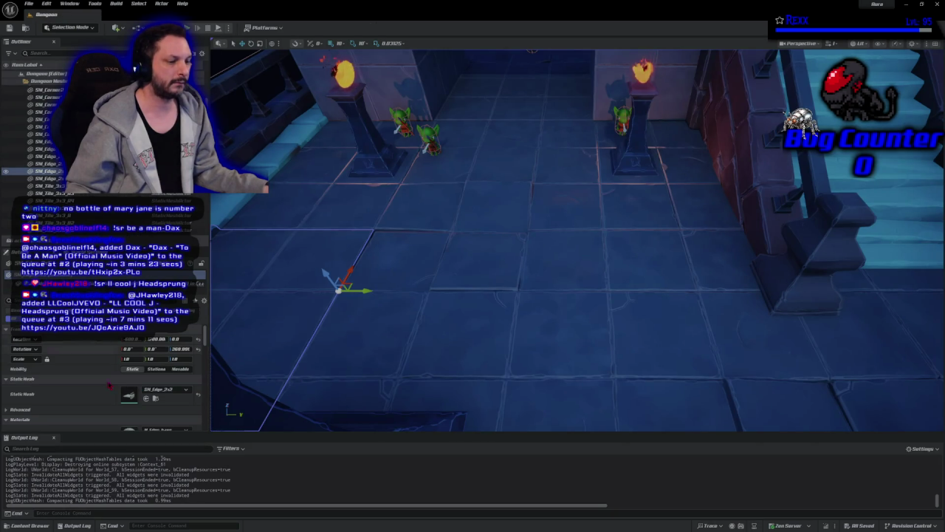
pyautogui.click(26, 525)
pyautogui.hotkey('alt', 'Left')
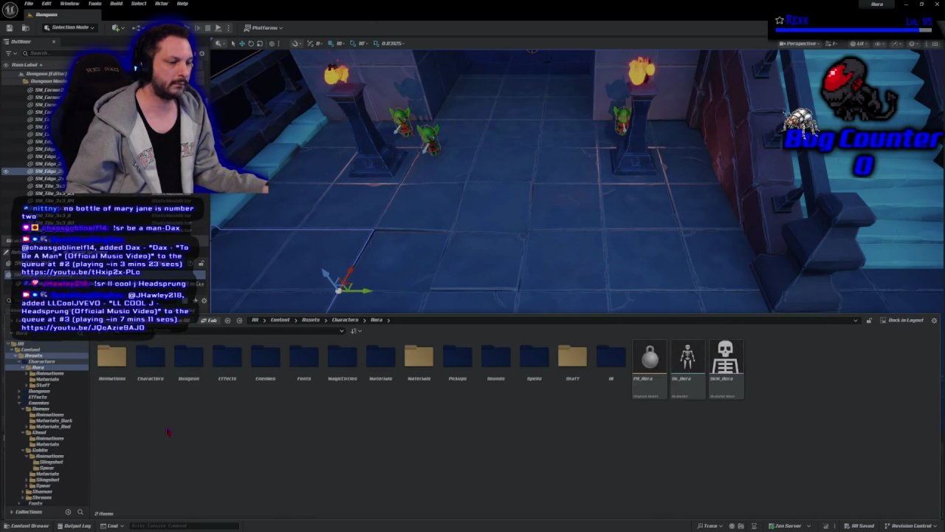
pyautogui.hotkey('alt', 'Left')
pyautogui.hotkey('alt', 'Left')
pyautogui.hotkey('alt', 'Left')
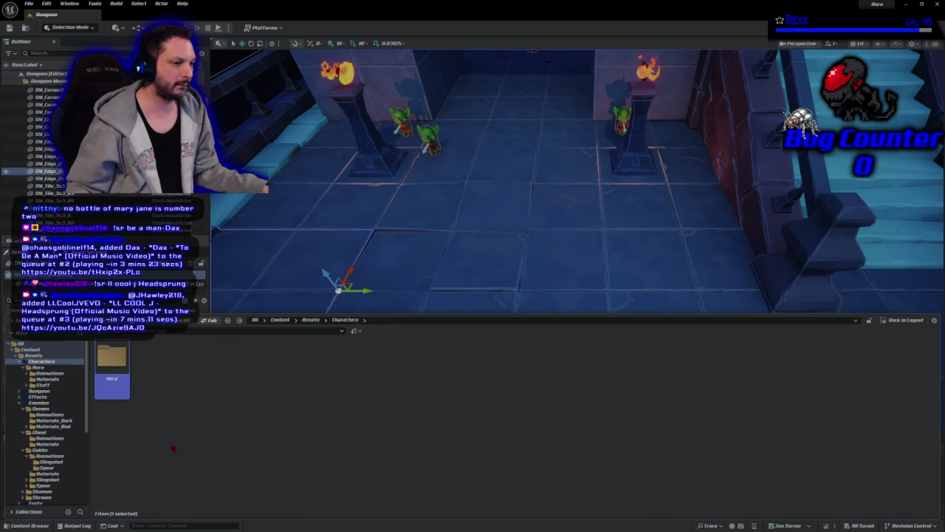
pyautogui.hotkey('alt', 'Left')
pyautogui.hotkey('alt', 'Left')
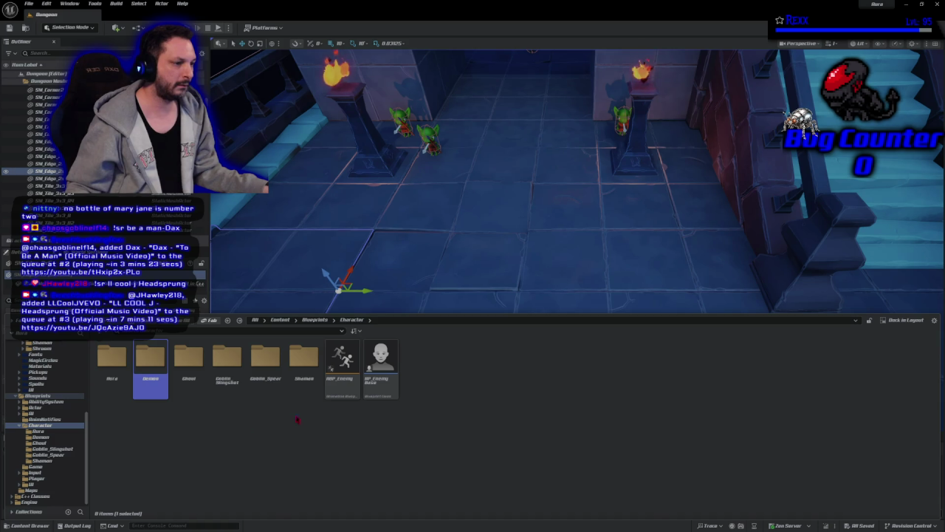
pyautogui.click(331, 388)
pyautogui.doubleClick(332, 388)
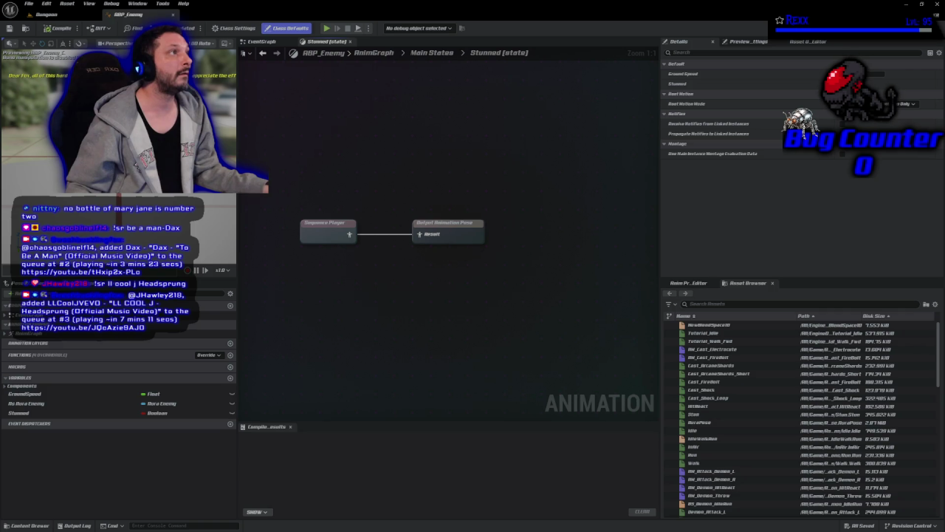
pyautogui.click(438, 56)
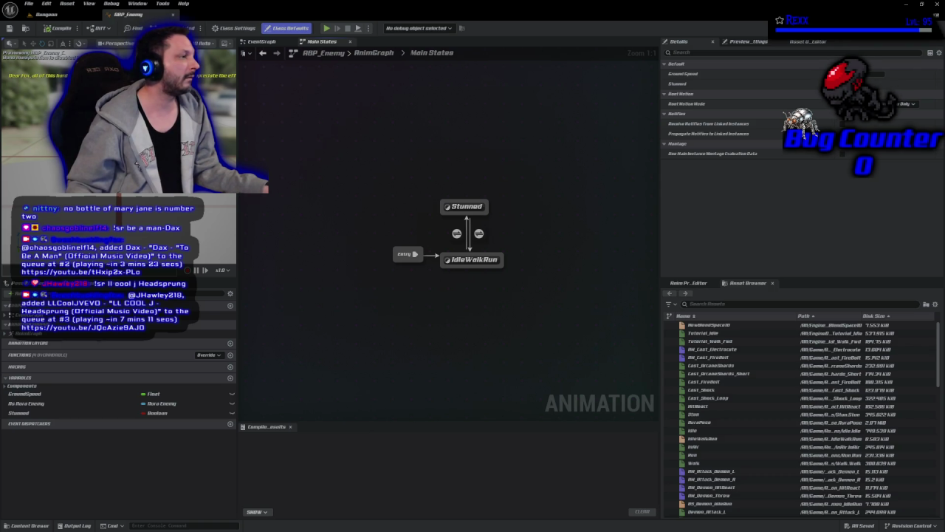
# Step: Set the IdleWalkRun–Stunned transition blend duration to 0.1 and compile ABP_Enemy
pyautogui.click(456, 234)
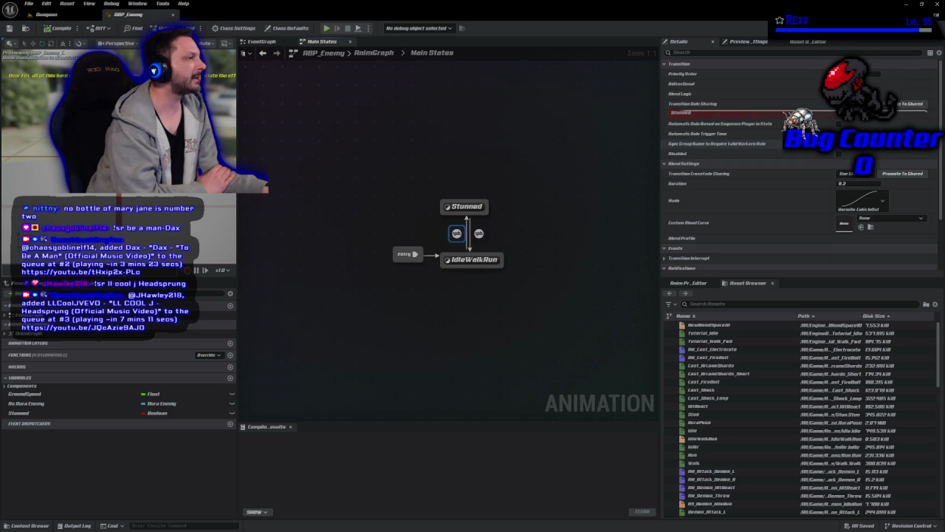
pyautogui.click(845, 183)
pyautogui.write('0.1')
pyautogui.press('Return')
pyautogui.click(57, 28)
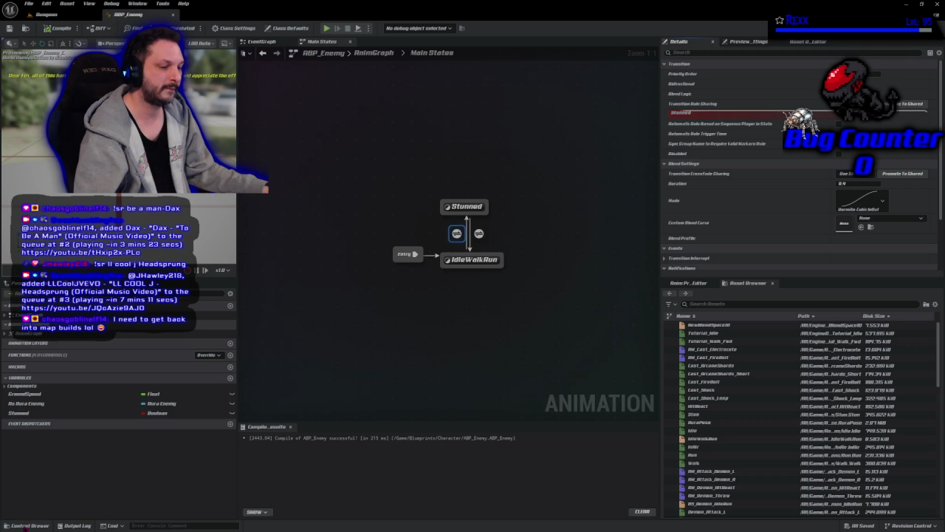
pyautogui.click(18, 525)
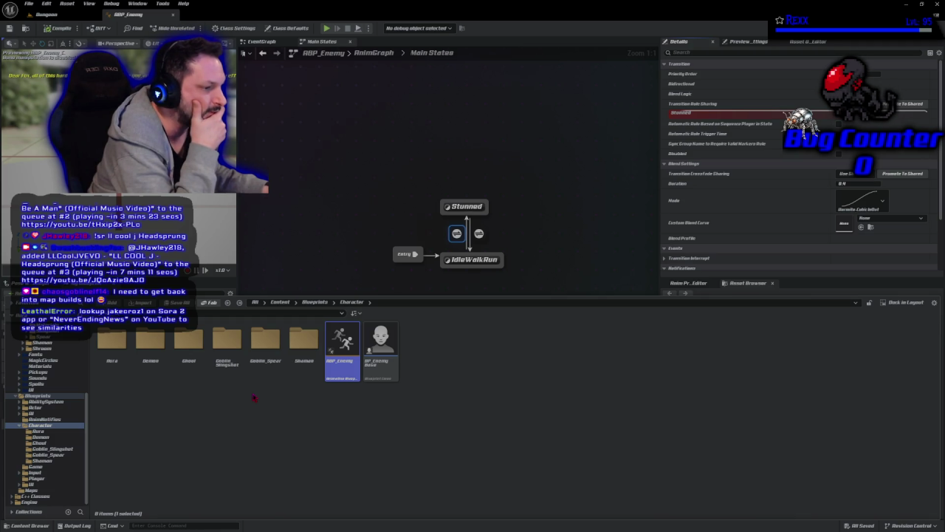
pyautogui.doubleClick(265, 341)
pyautogui.doubleClick(118, 379)
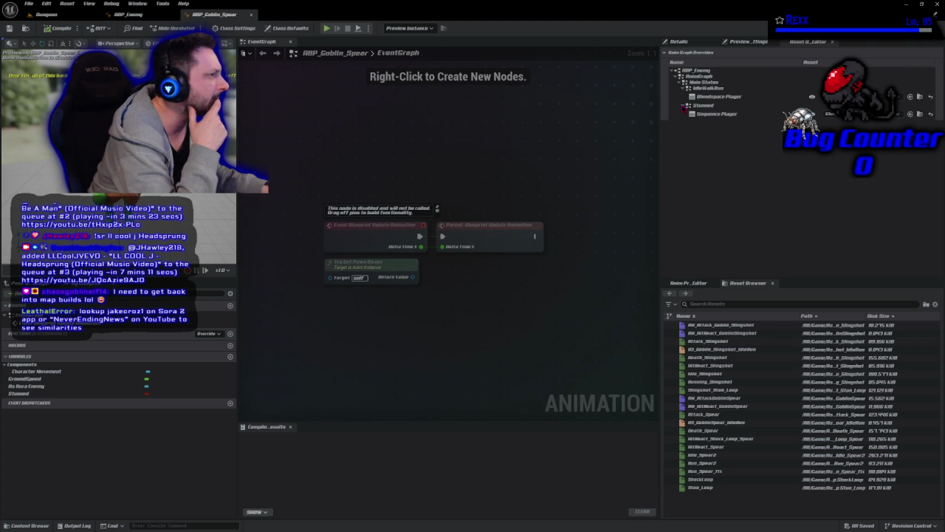
pyautogui.click(250, 15)
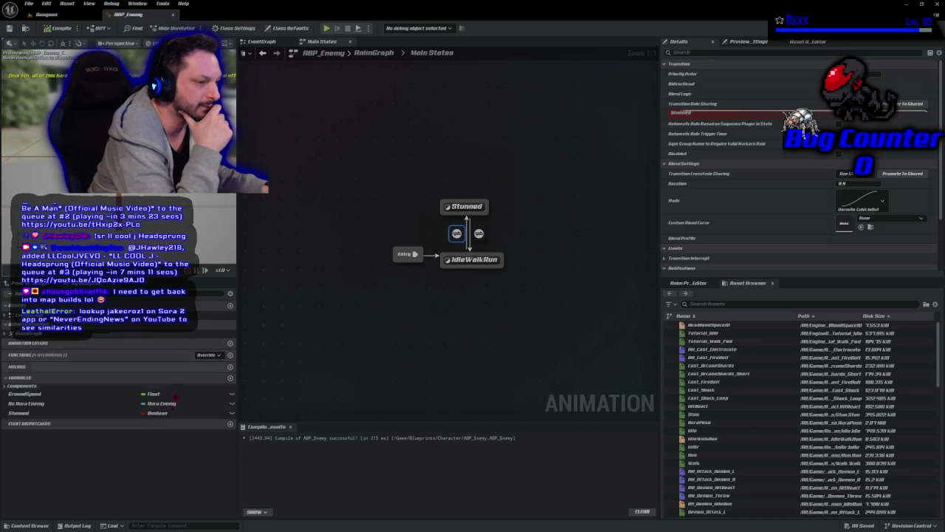
# Step: Open the AM_HitReact_GoblinSpear montage from the goblin Spear animations folder
pyautogui.click(30, 525)
pyautogui.hotkey('alt', 'Left')
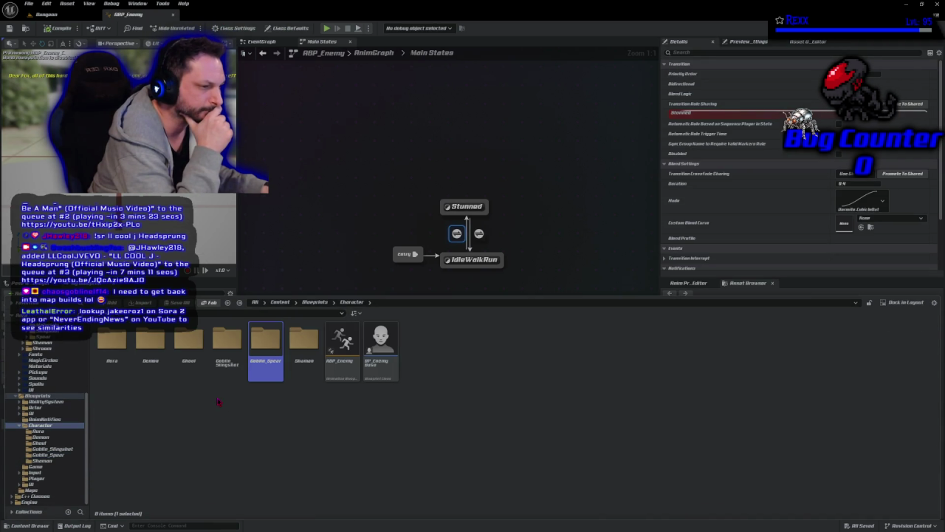
pyautogui.scroll(3, 47, 376)
pyautogui.click(43, 384)
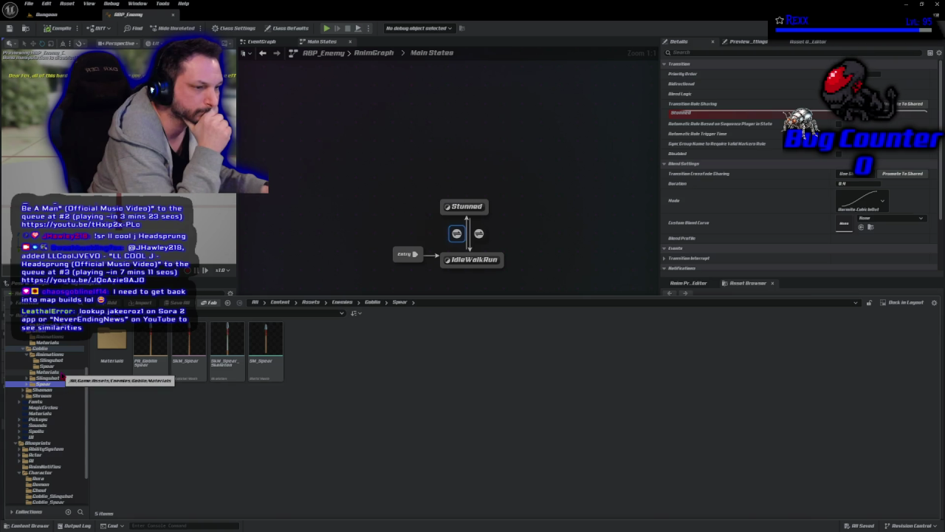
pyautogui.click(47, 366)
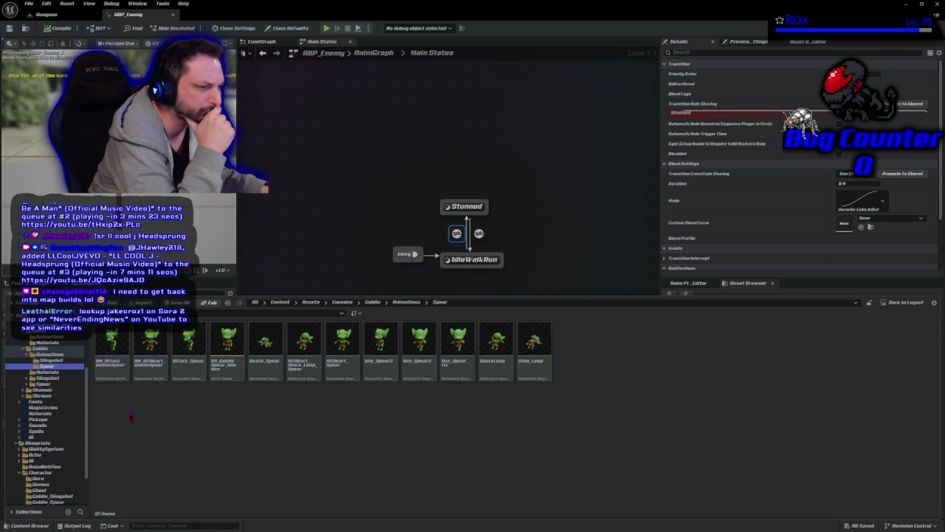
pyautogui.click(152, 374)
pyautogui.doubleClick(152, 377)
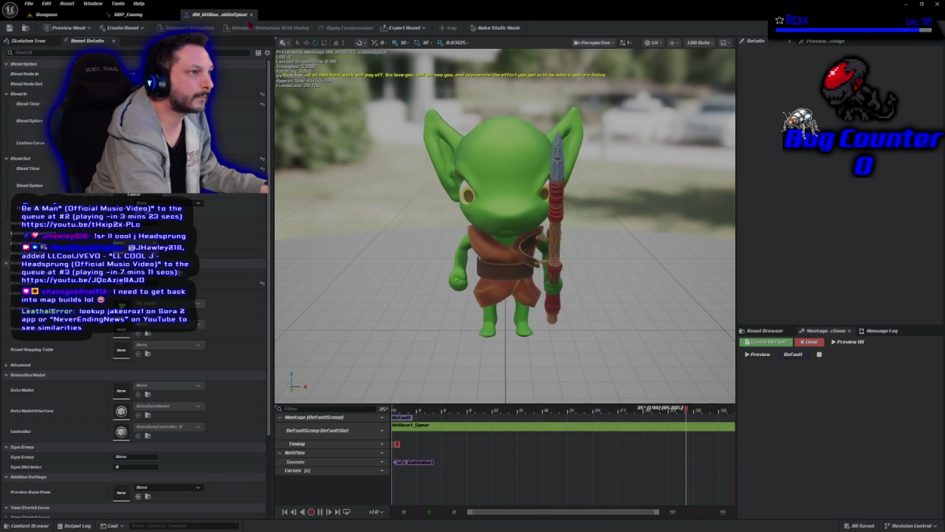
# Step: Playtest the Dungeon level, running at the goblins and firing a lightning bolt, then stop
pyautogui.click(122, 14)
pyautogui.click(46, 14)
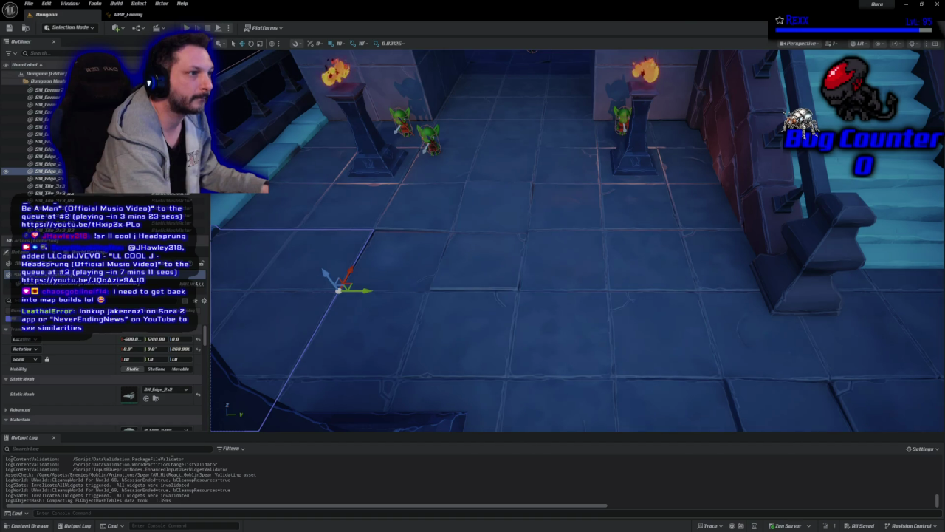
pyautogui.hotkey('alt', 'p')
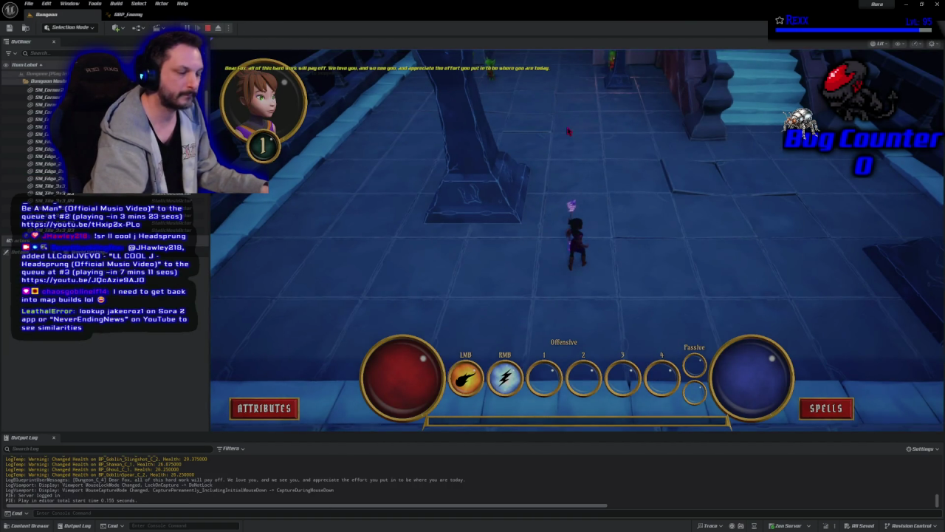
pyautogui.click(543, 170)
pyautogui.rightClick(415, 104)
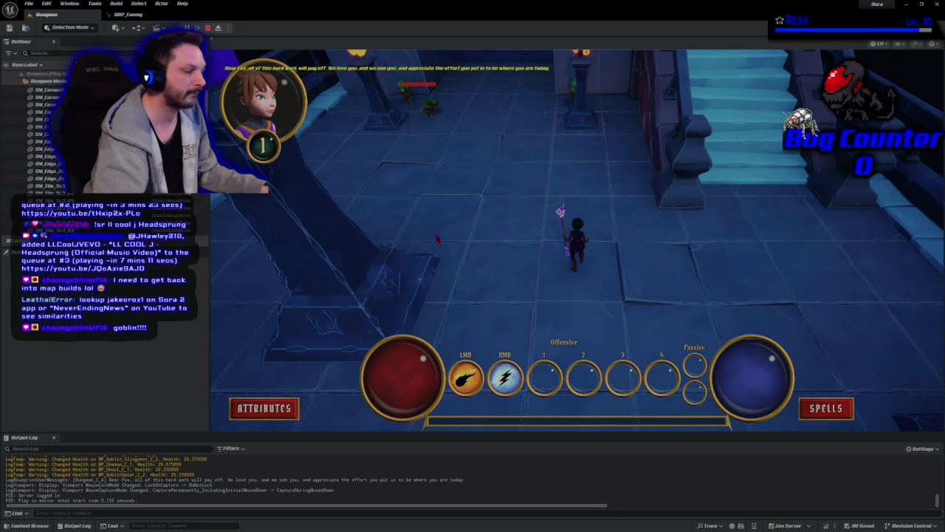
pyautogui.press('Escape')
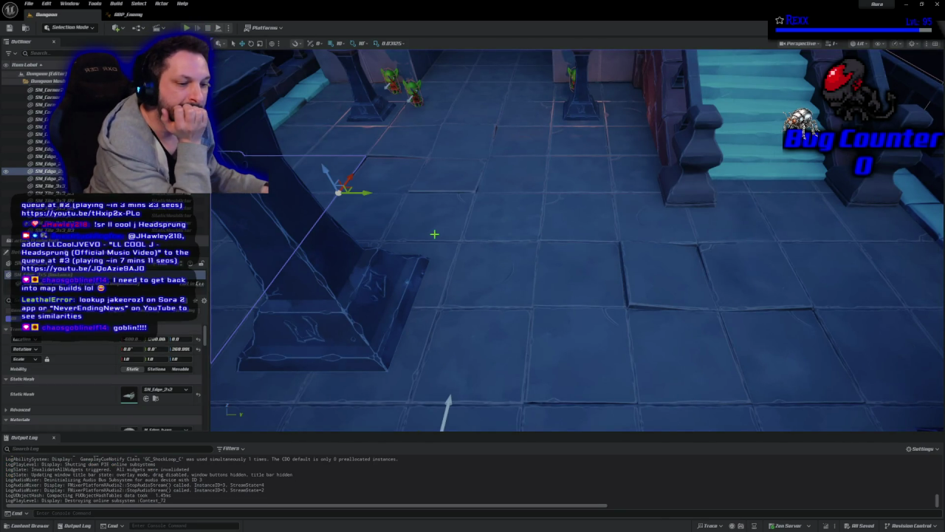
# Step: Aim the viewport camera at the goblins by the torch-lit tower archway and start play
pyautogui.moveTo(455, 204)
pyautogui.mouseDown()
pyautogui.moveTo(296, 210)
pyautogui.moveTo(295, 111)
pyautogui.moveTo(284, 113)
pyautogui.moveTo(284, 147)
pyautogui.moveTo(222, 140)
pyautogui.moveTo(280, 151)
pyautogui.moveTo(273, 147)
pyautogui.moveTo(282, 124)
pyautogui.moveTo(274, 136)
pyautogui.moveTo(288, 126)
pyautogui.mouseUp()
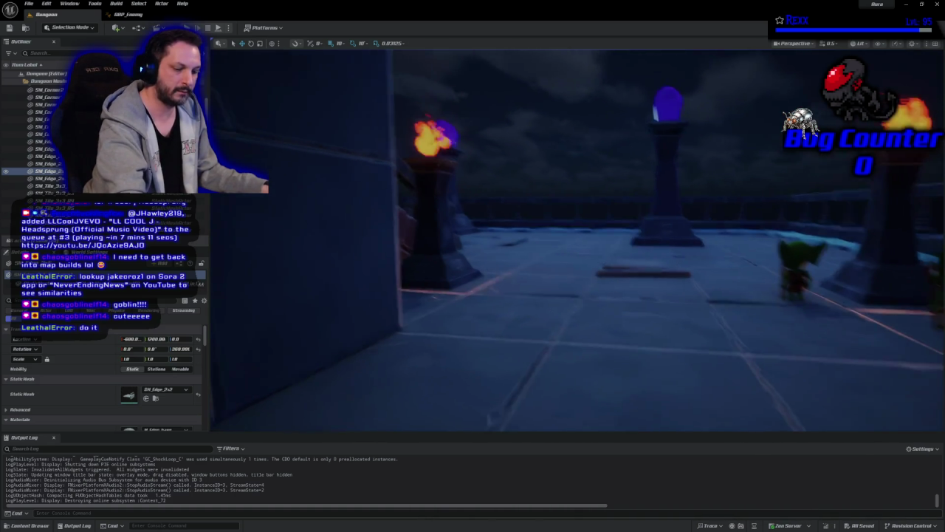
pyautogui.hotkey('alt', 'p')
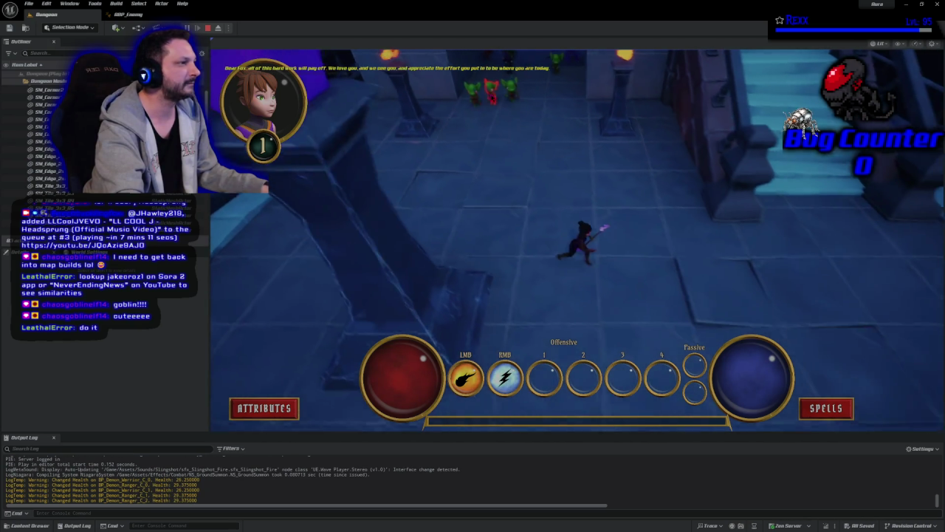
# Step: Zap a goblin with a lightning beam, then end the play session
pyautogui.rightClick(485, 94)
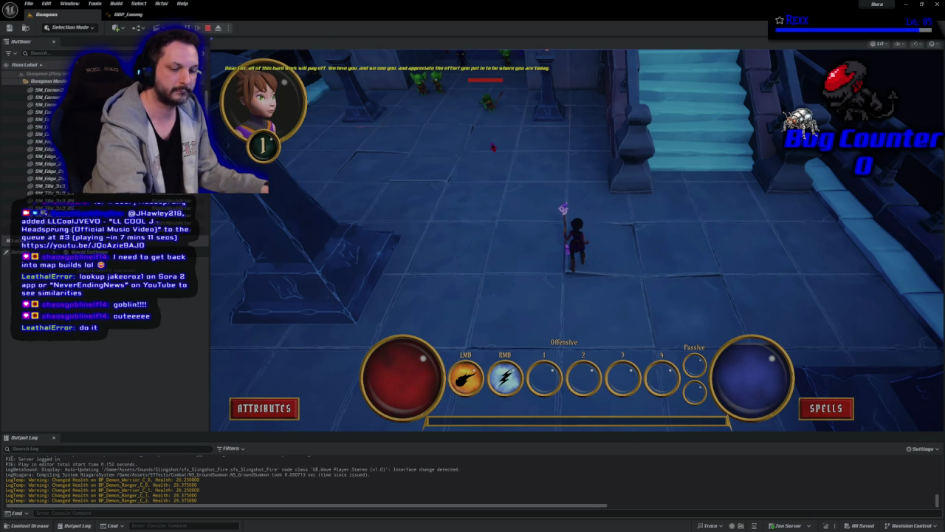
pyautogui.press('Escape')
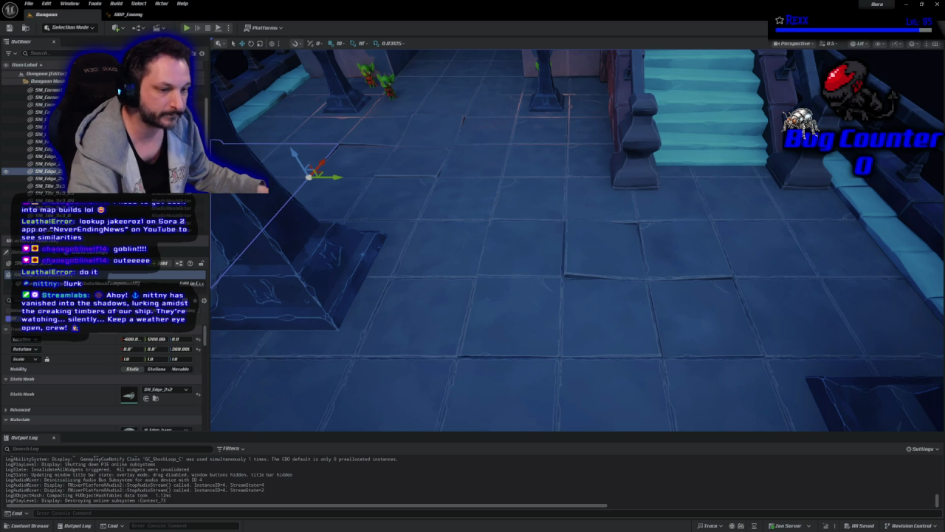
pyautogui.scroll(-5, 517, 295)
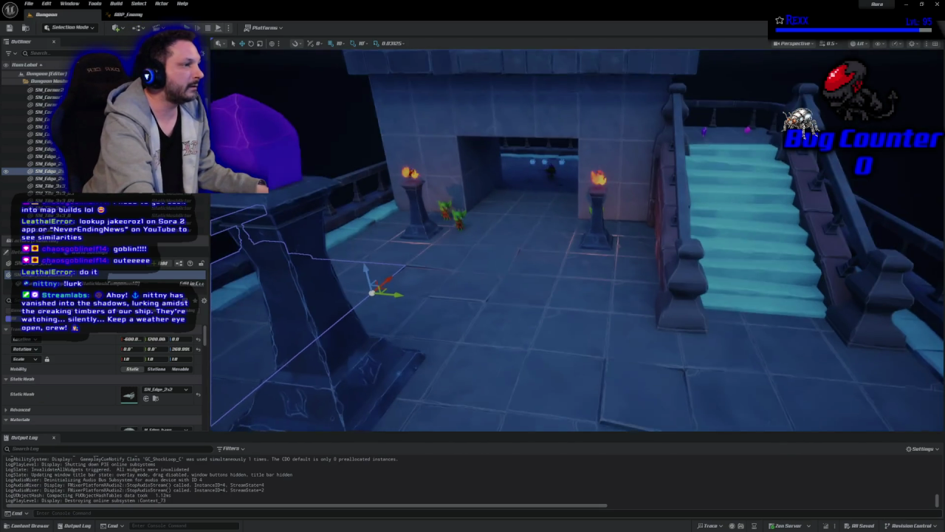
pyautogui.scroll(8, 576, 240)
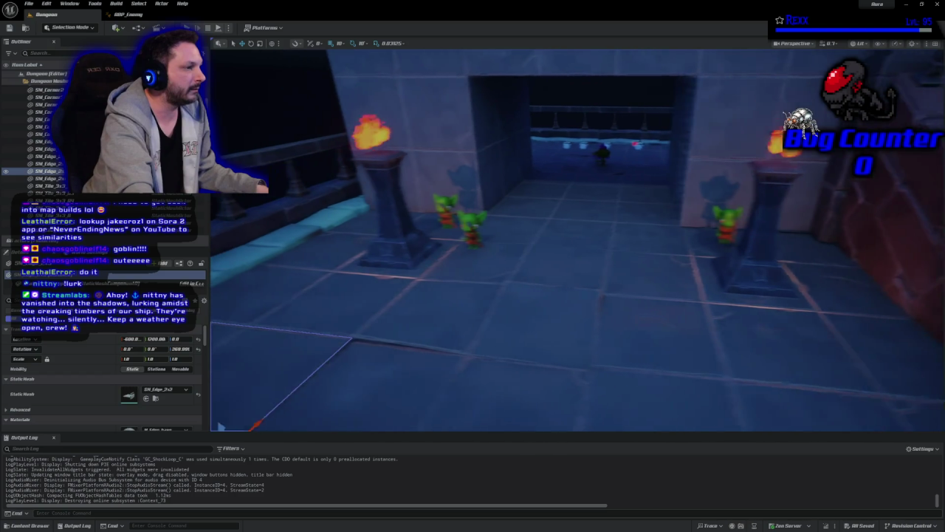
pyautogui.scroll(4, 514, 285)
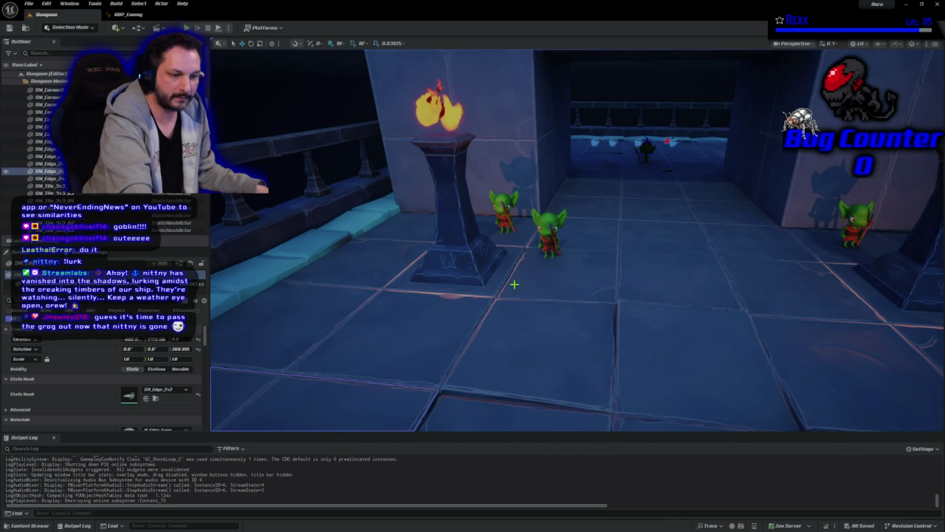
pyautogui.scroll(-5, 514, 284)
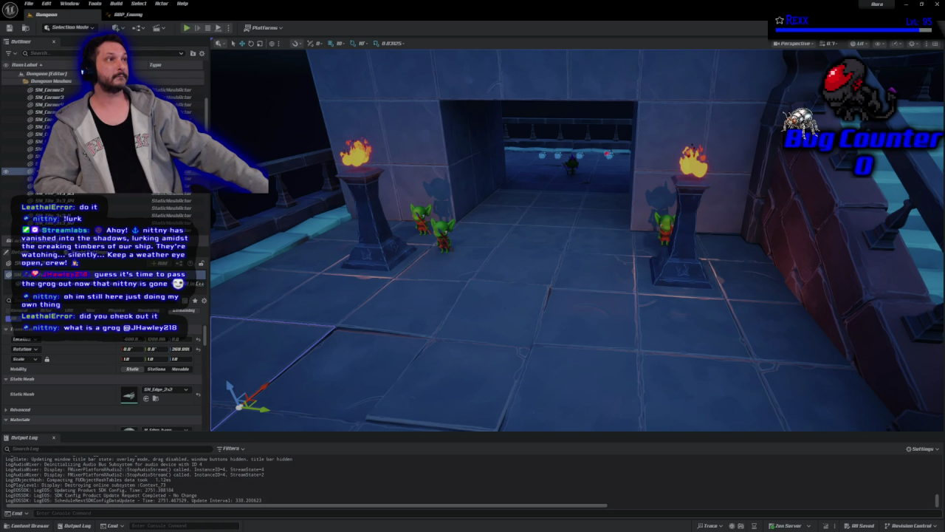
# Step: Open BT_EnemyBehaviorTree via the Content Drawer's Blueprints > AI > BehaviorTree folder
pyautogui.click(30, 525)
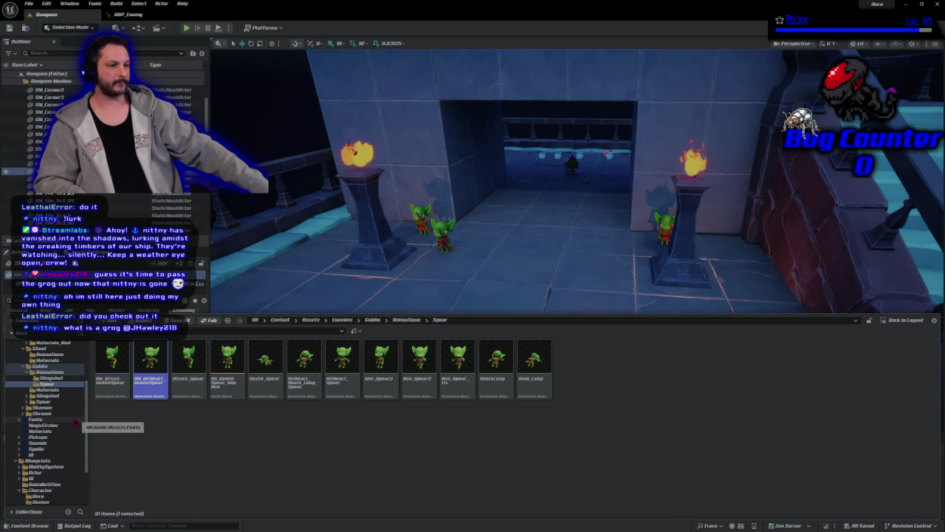
pyautogui.click(50, 479)
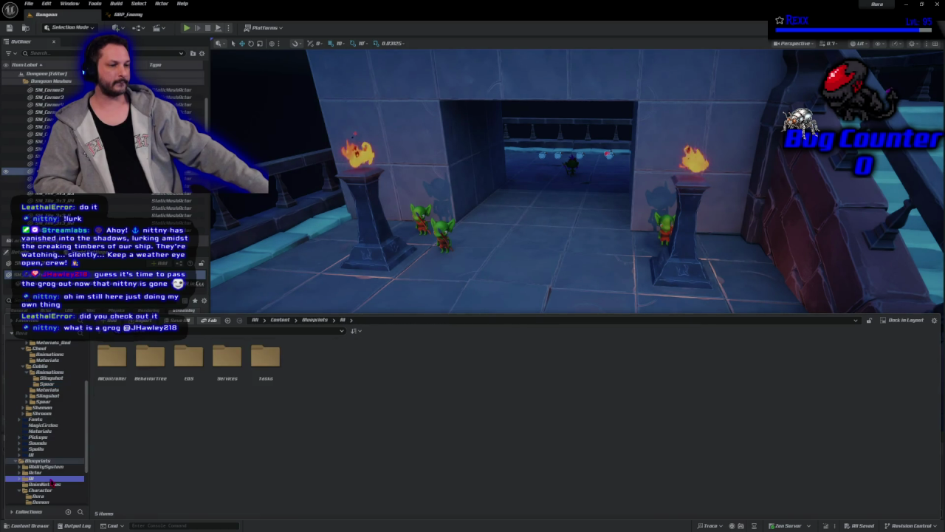
pyautogui.doubleClick(151, 365)
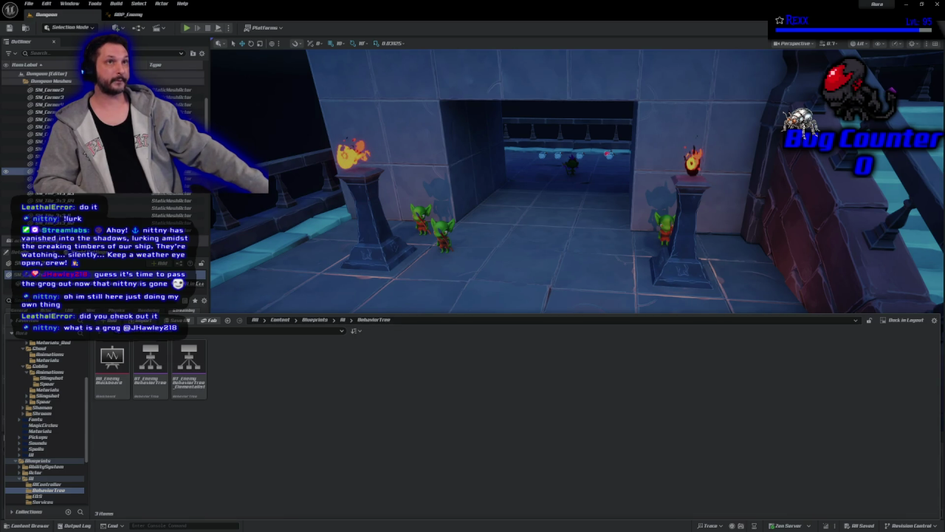
pyautogui.doubleClick(146, 382)
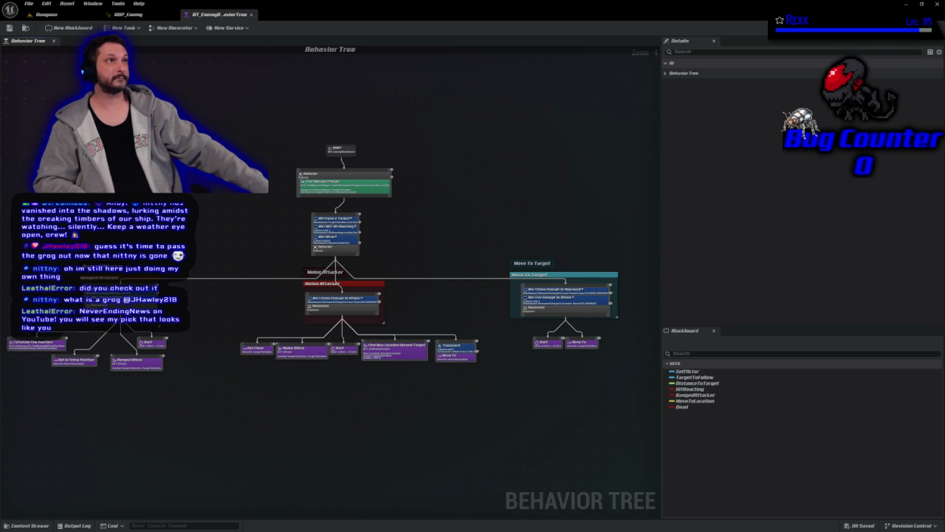
# Step: Zoom and nudge the behavior tree graph into better view
pyautogui.scroll(4, 313, 207)
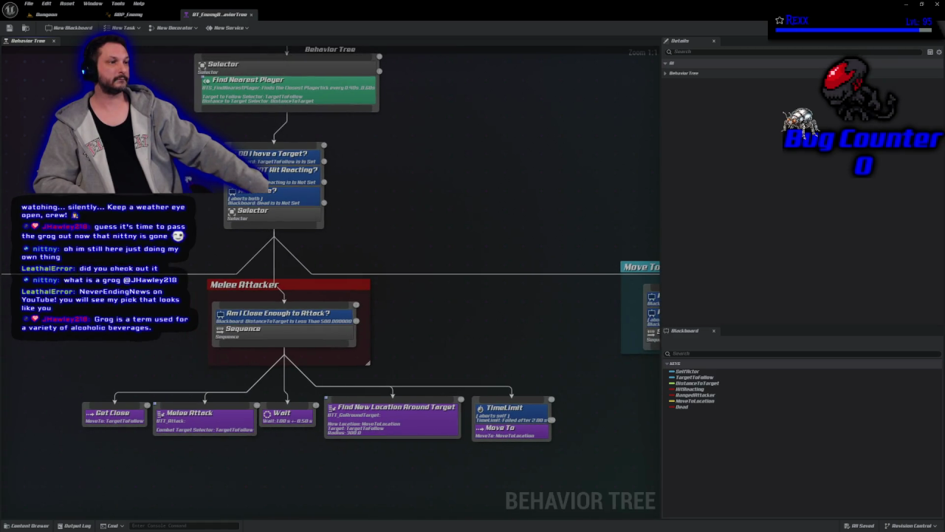
pyautogui.moveTo(443, 222); pyautogui.dragTo(460, 246)
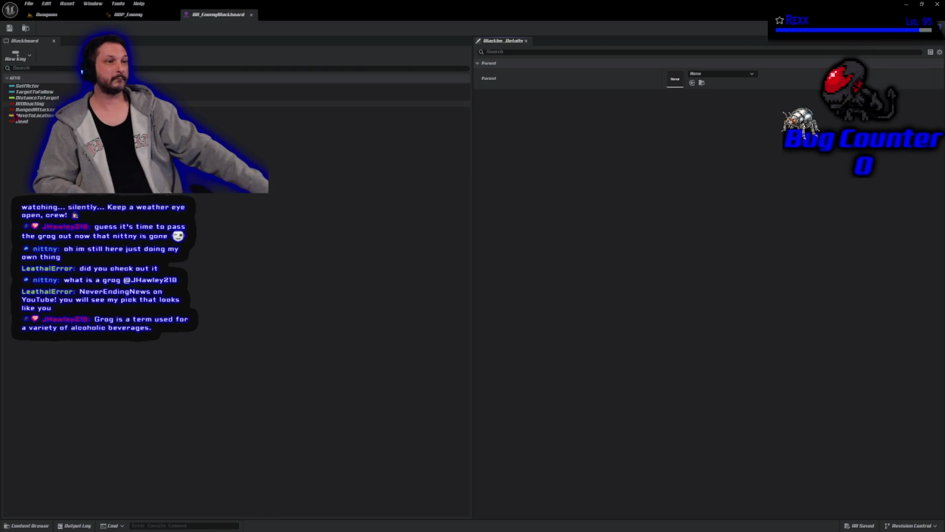
# Step: Add a Bool blackboard key named Stunned, then return to BT_EnemyBehaviorTree
pyautogui.click(10, 57)
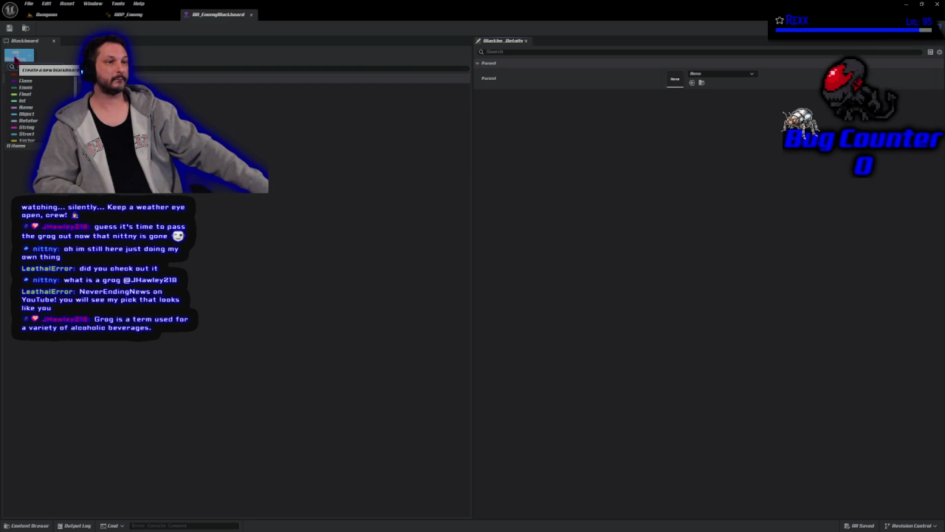
pyautogui.click(25, 74)
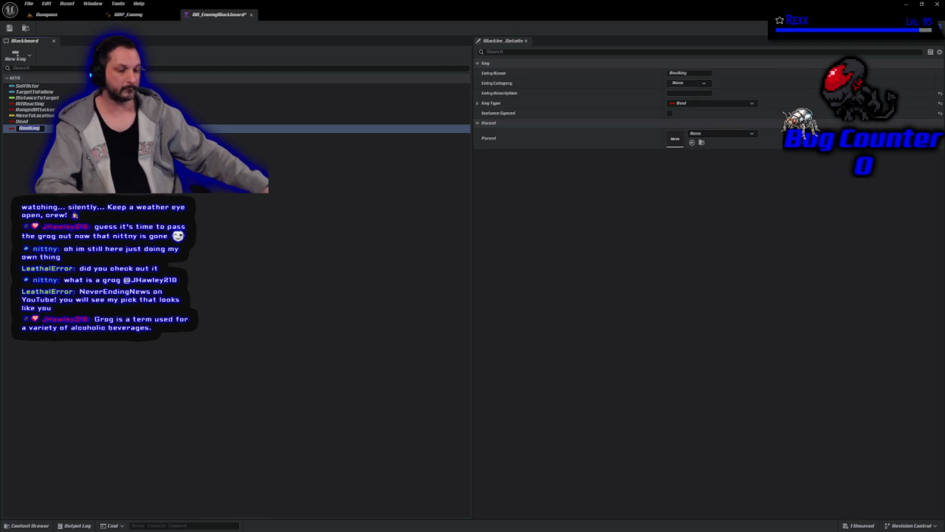
pyautogui.write('Stunned')
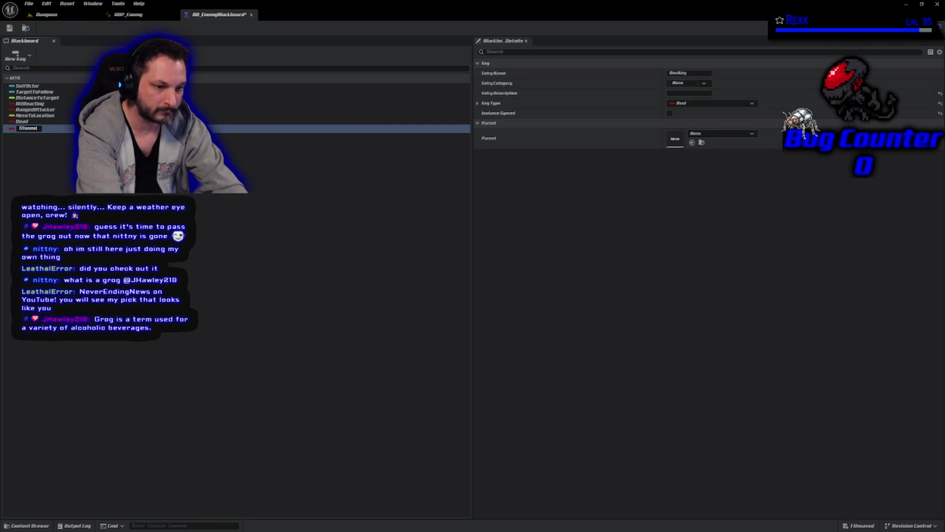
pyautogui.press('Return')
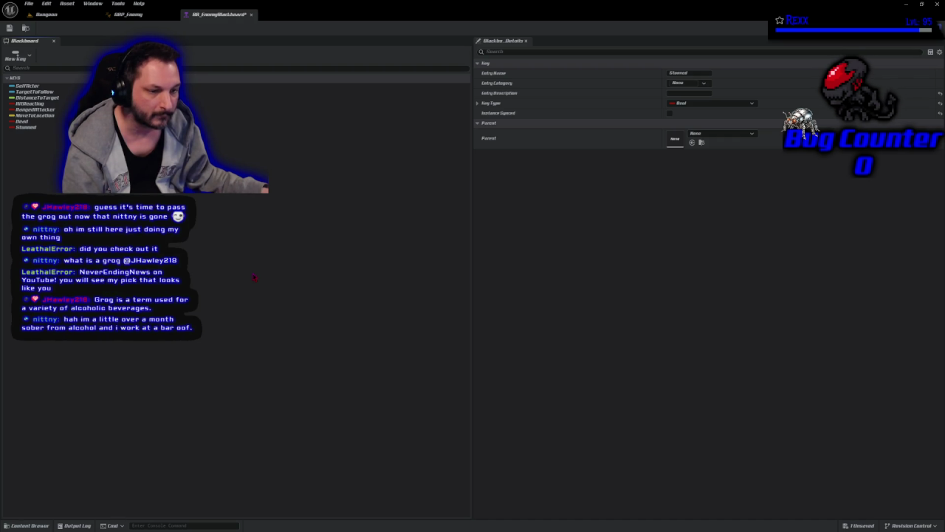
pyautogui.click(192, 127)
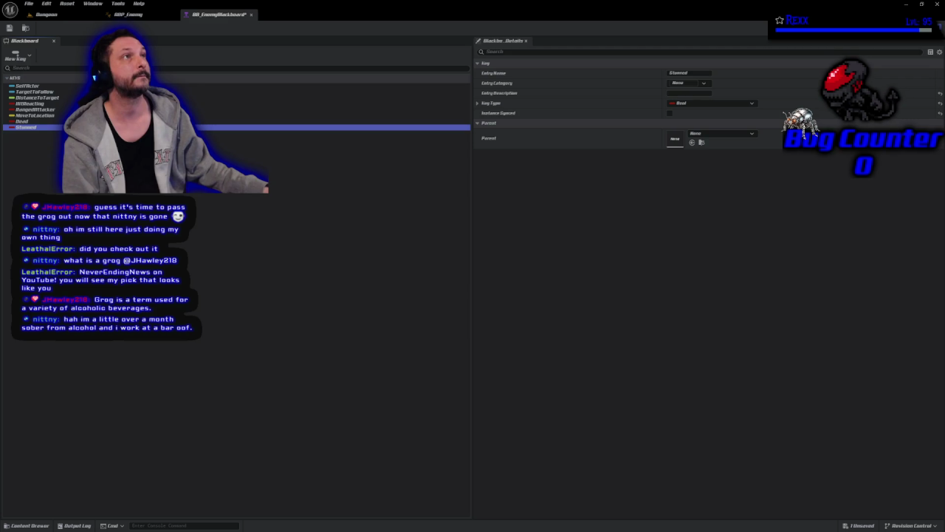
pyautogui.click(886, 27)
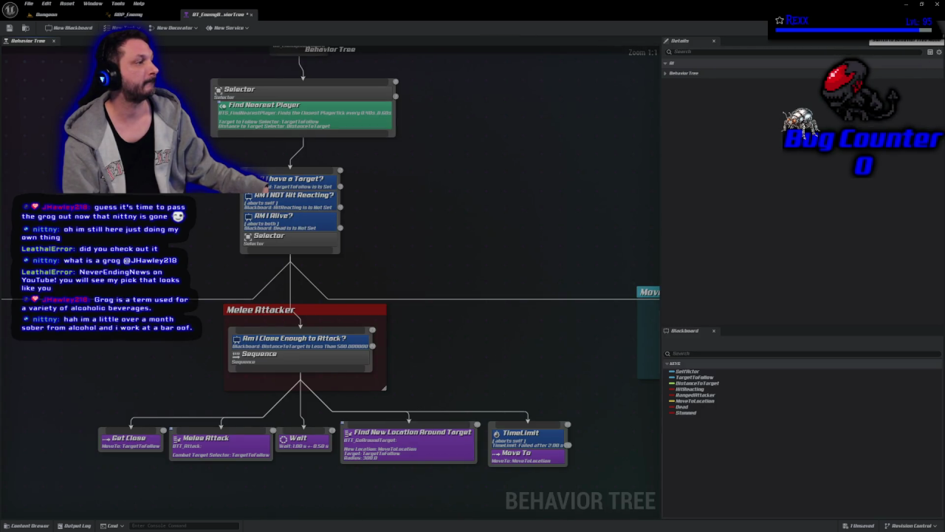
pyautogui.click(920, 27)
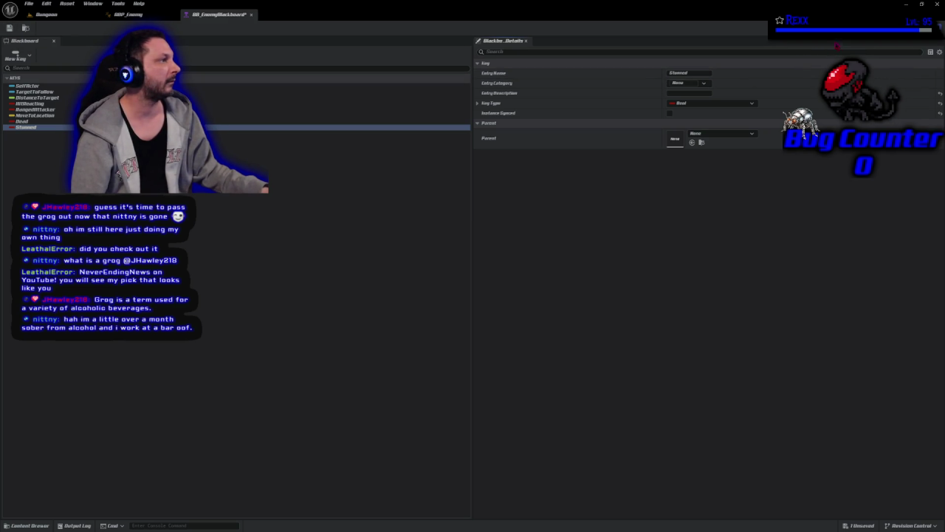
pyautogui.click(912, 27)
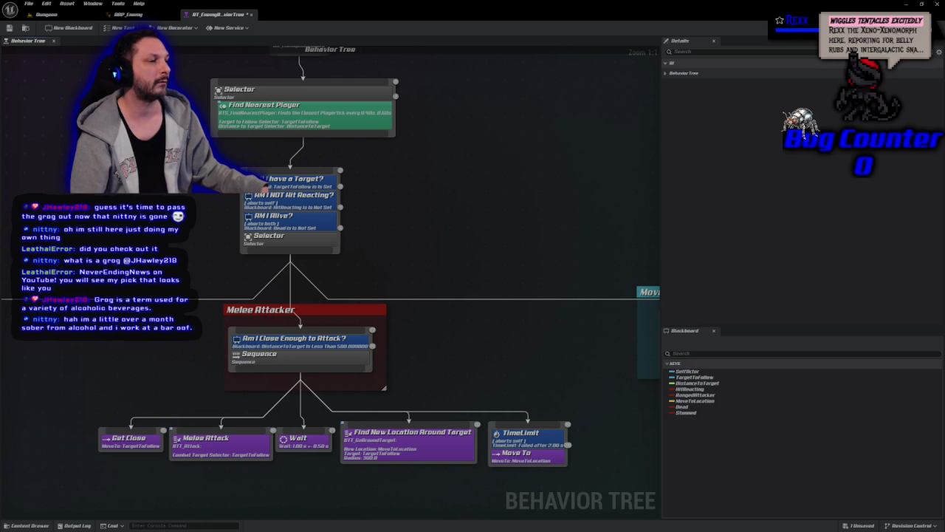
pyautogui.click(309, 243)
# Step: Add a Blackboard decorator to the lower Selector node
pyautogui.rightClick(309, 243)
pyautogui.moveTo(369, 345)
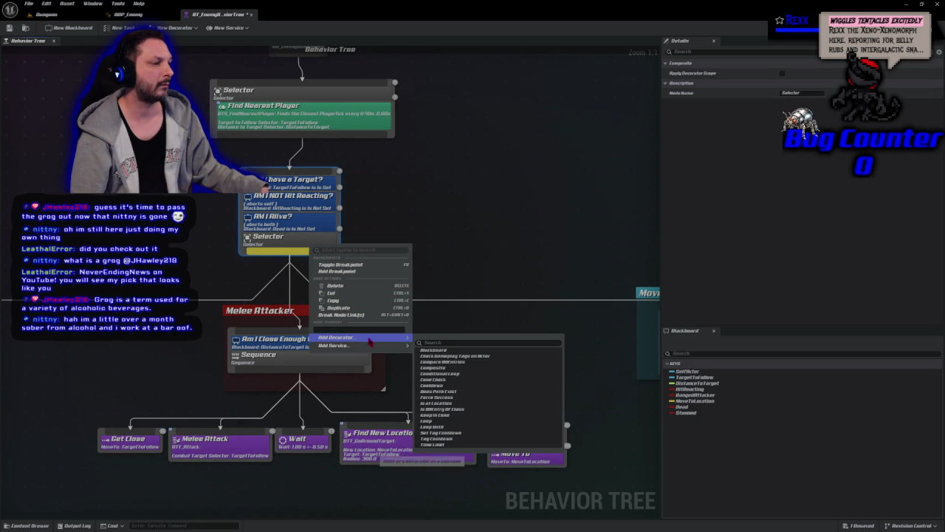
pyautogui.click(436, 351)
# Step: Set the decorator to Stunned, Is Not Set, name it 'Am I NOT Stunned?', and save
pyautogui.click(334, 244)
pyautogui.click(799, 102)
pyautogui.click(800, 113)
pyautogui.click(799, 132)
pyautogui.write('Am I NOT Stunned?')
pyautogui.press('Return')
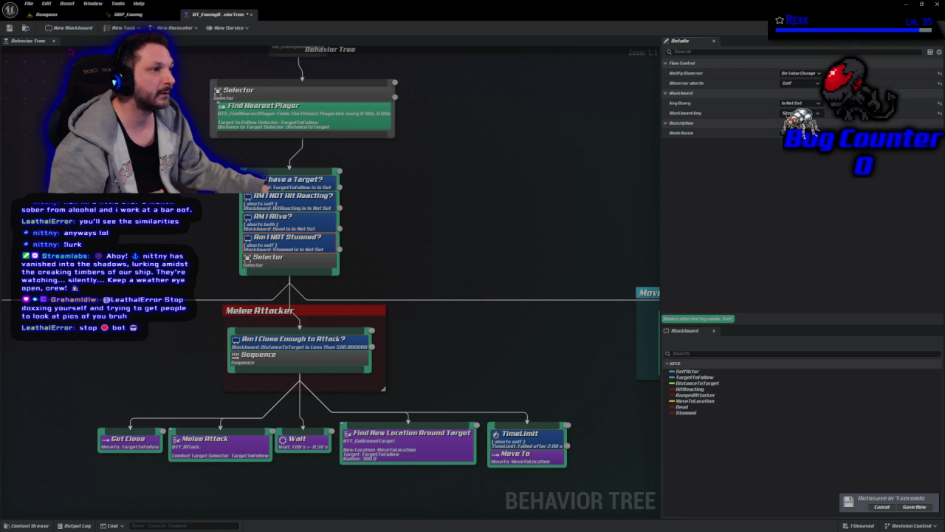
pyautogui.click(8, 27)
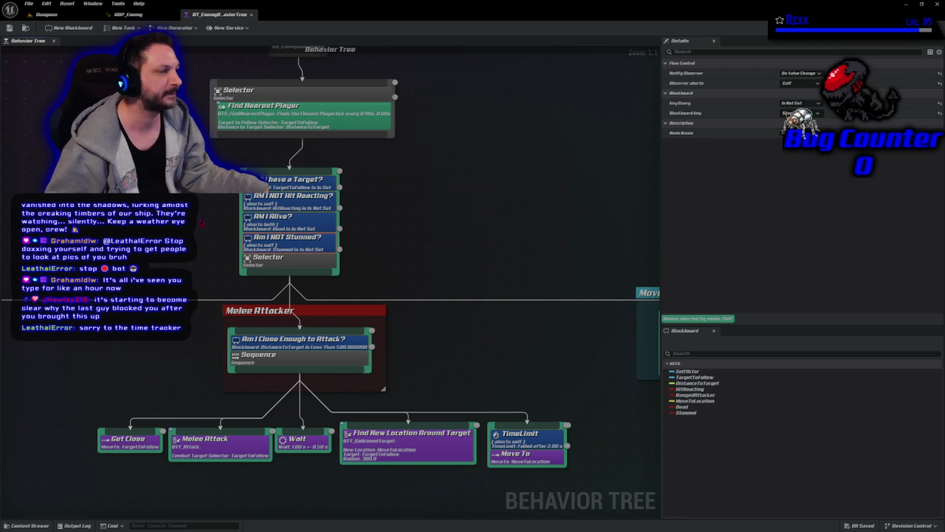
pyautogui.press('Escape')
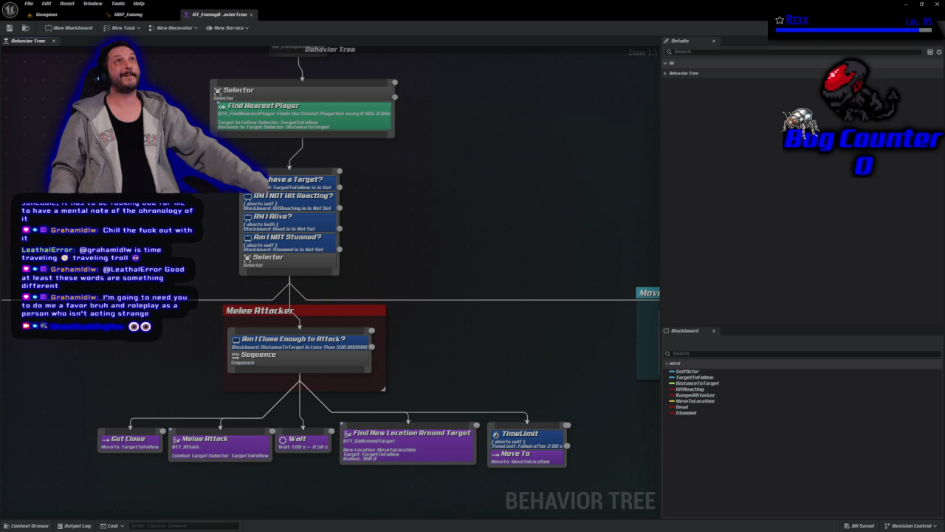
pyautogui.click(172, 14)
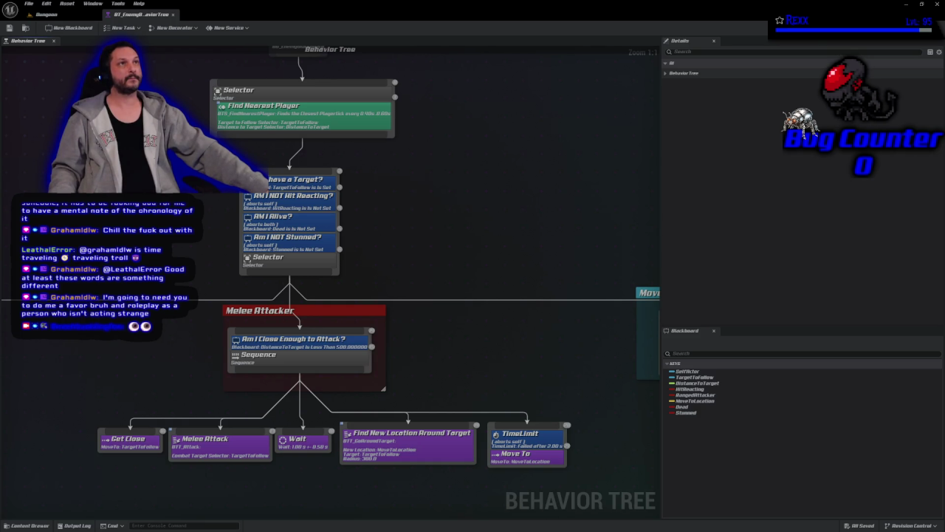
# Step: Inspect the Am I NOT Stunned? decorator and select the Stunned blackboard key
pyautogui.click(307, 242)
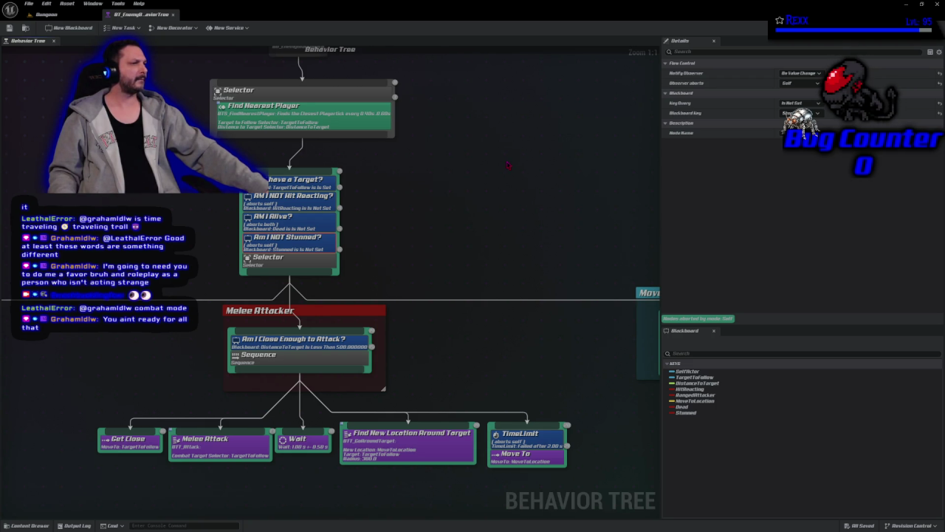
pyautogui.click(685, 412)
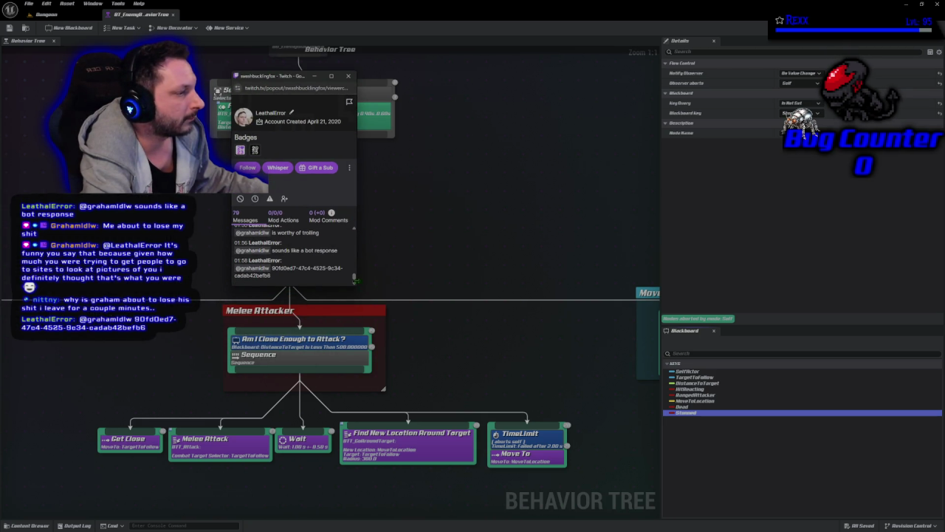
pyautogui.moveTo(356, 293)
pyautogui.mouseDown()
pyautogui.moveTo(728, 509)
pyautogui.moveTo(845, 517)
pyautogui.mouseUp()
pyautogui.scroll(10, 543, 458)
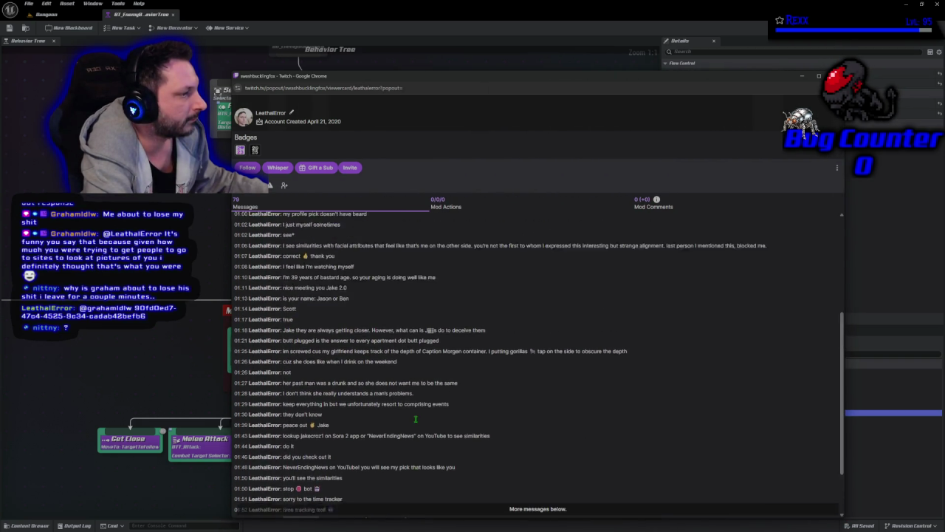
pyautogui.scroll(5, 416, 420)
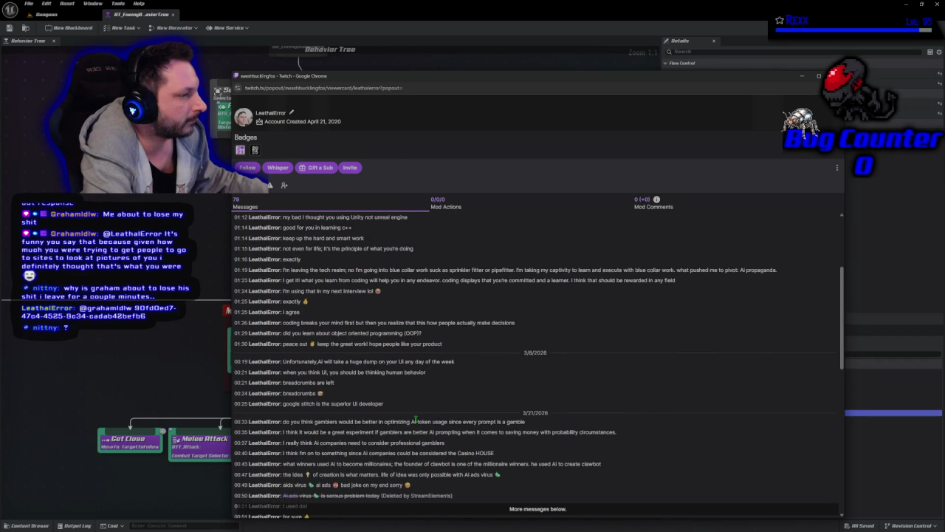
pyautogui.scroll(3, 416, 424)
pyautogui.scroll(-1, 416, 424)
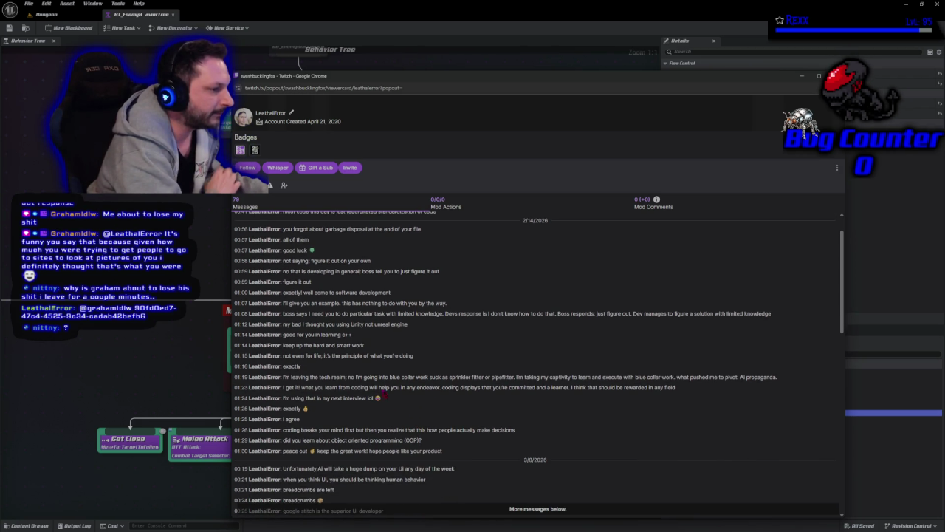
pyautogui.scroll(-2, 362, 344)
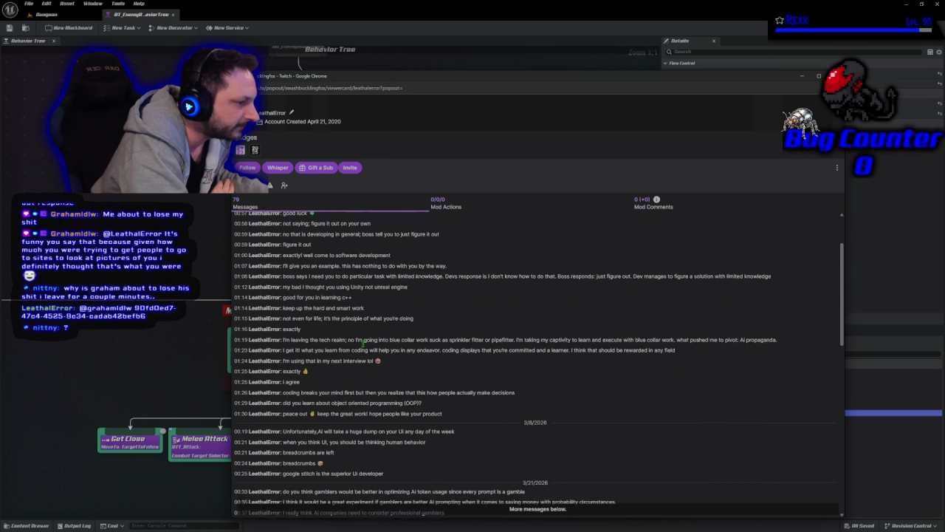
pyautogui.scroll(3, 364, 347)
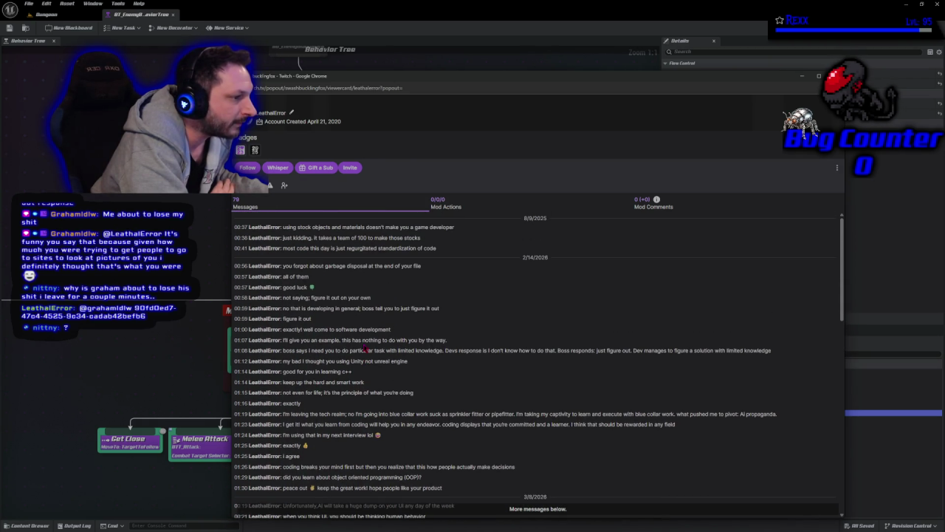
pyautogui.moveTo(426, 268); pyautogui.dragTo(281, 266)
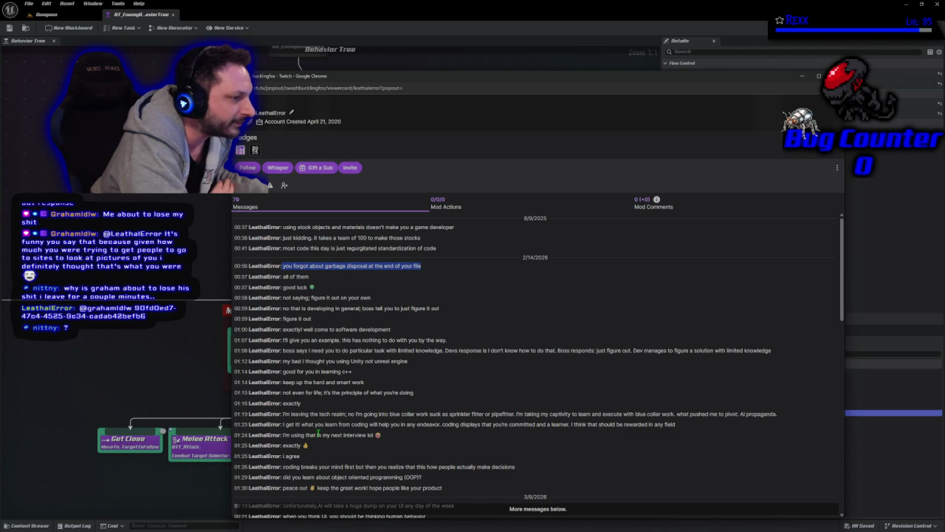
pyautogui.scroll(-4, 318, 429)
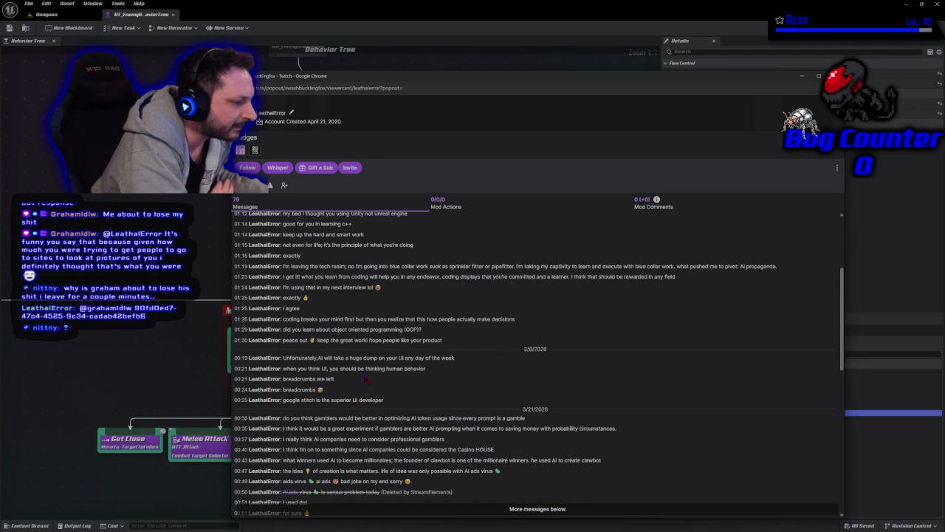
pyautogui.scroll(3, 364, 379)
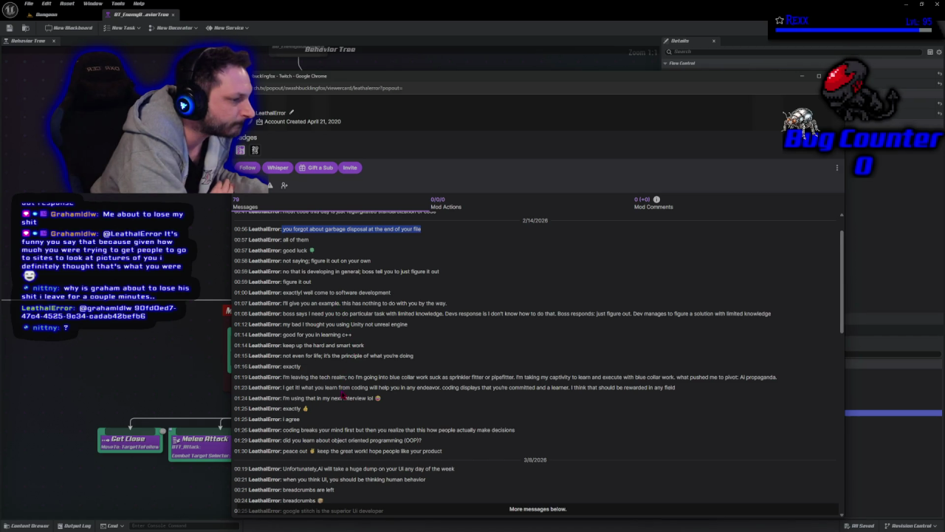
pyautogui.scroll(-1, 341, 391)
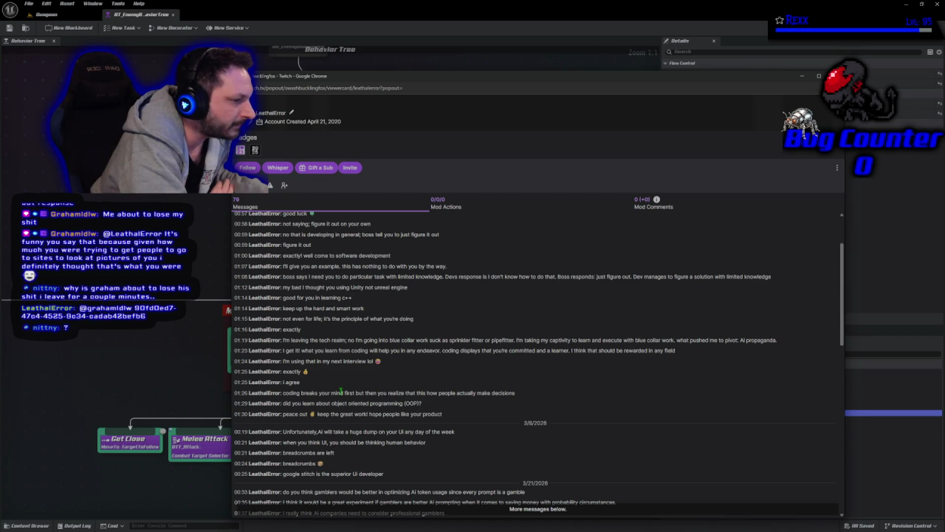
pyautogui.scroll(-1, 341, 392)
pyautogui.scroll(-1, 342, 395)
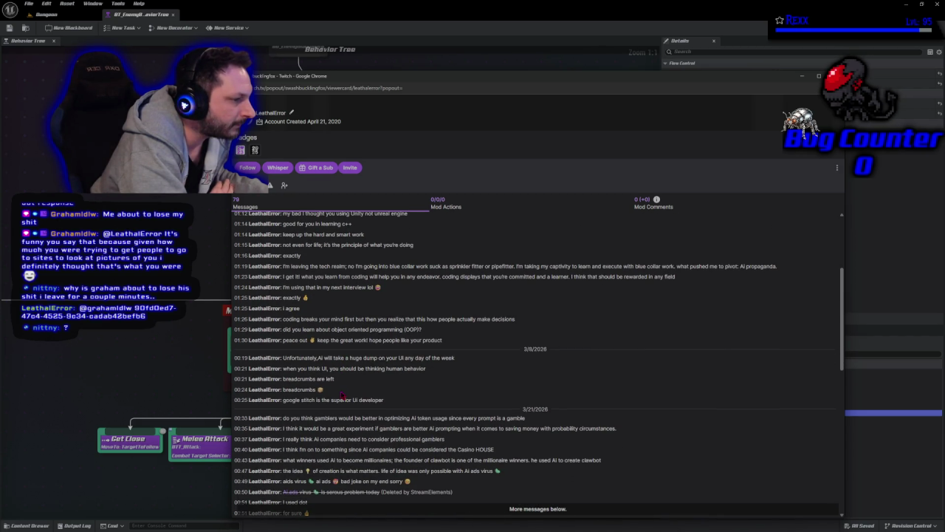
pyautogui.scroll(-1, 342, 395)
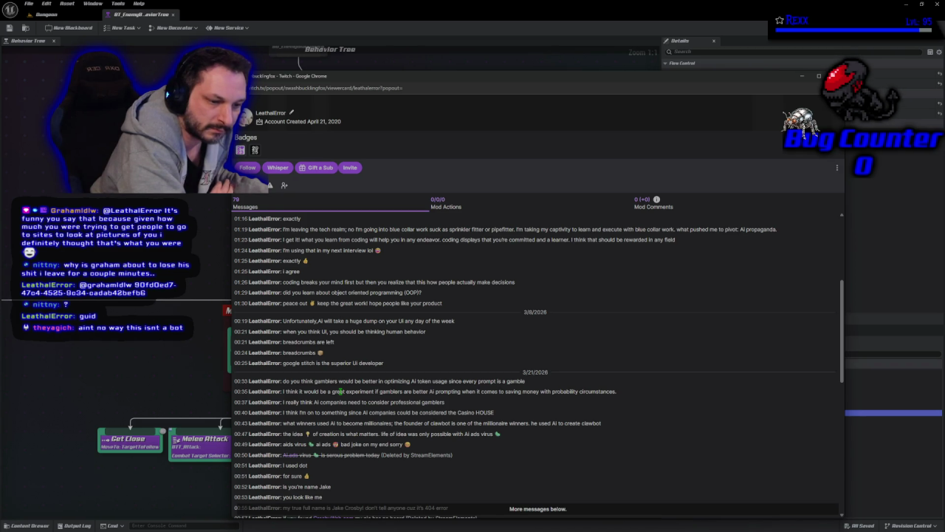
pyautogui.scroll(-2, 341, 391)
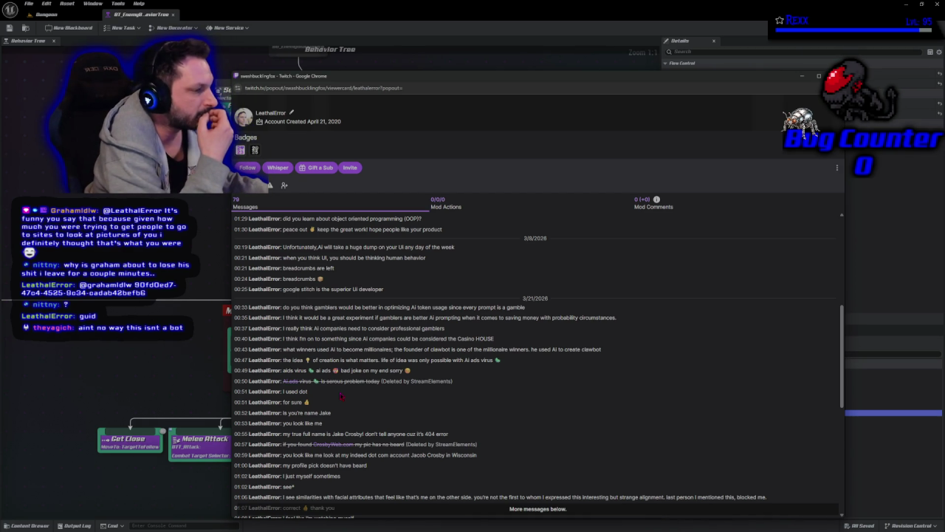
pyautogui.scroll(2, 342, 396)
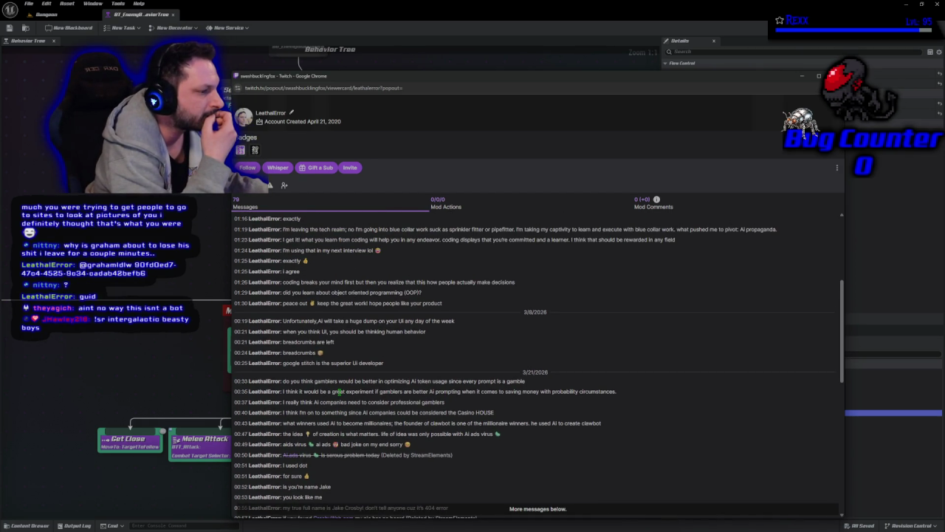
pyautogui.scroll(5, 341, 398)
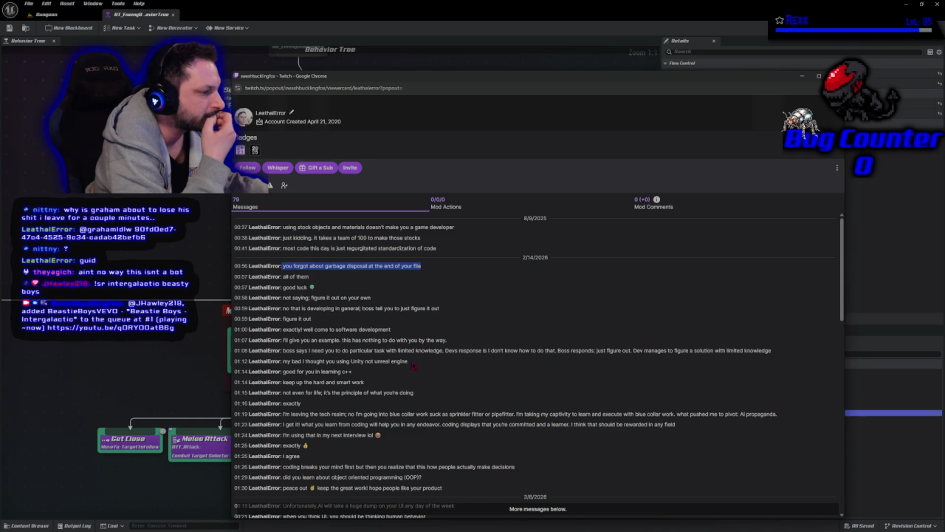
pyautogui.moveTo(410, 361); pyautogui.dragTo(270, 367)
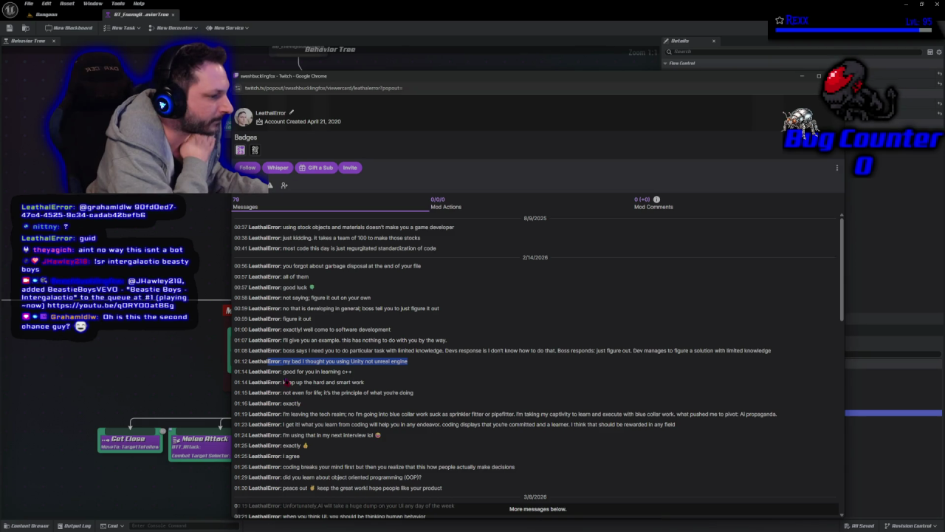
# Step: Highlight the chatter's messages, ending on the 01:12 'thought you using Unity' message
pyautogui.moveTo(282, 319); pyautogui.dragTo(334, 323)
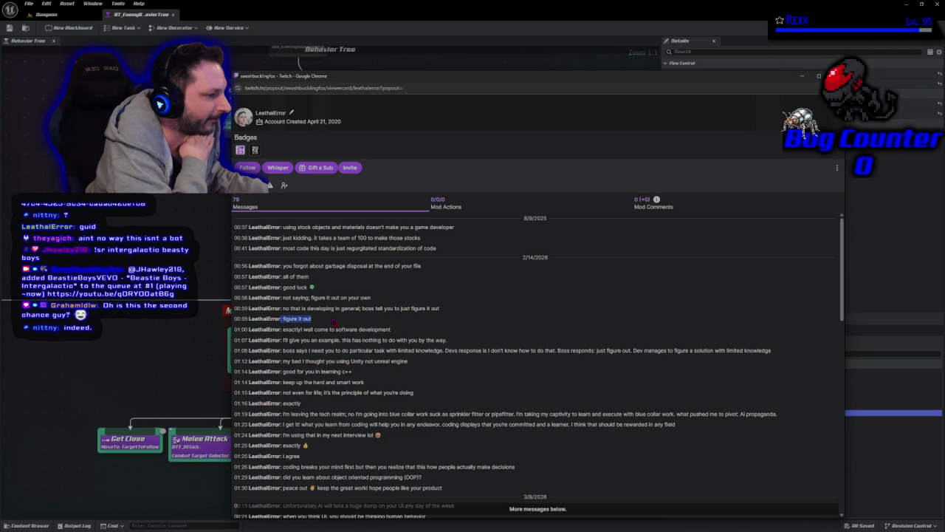
pyautogui.click(281, 339)
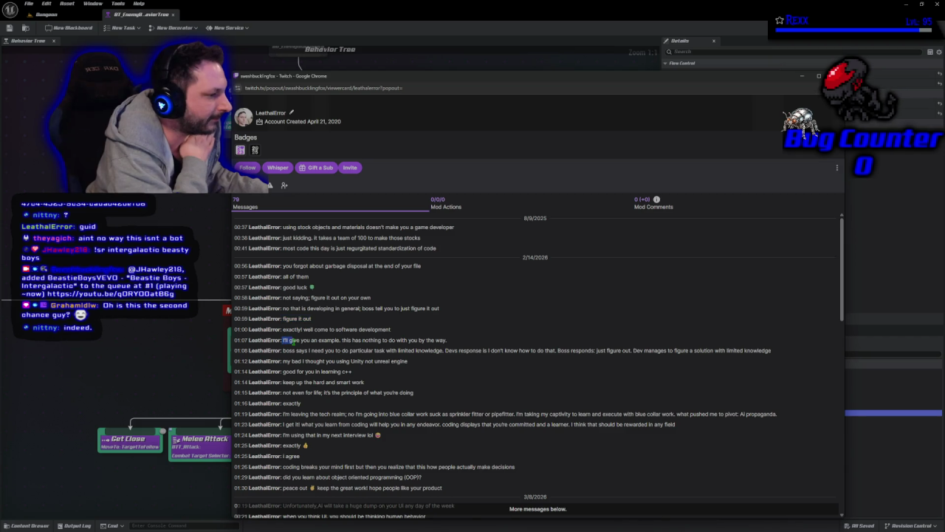
pyautogui.moveTo(281, 350)
pyautogui.mouseDown()
pyautogui.moveTo(352, 359)
pyautogui.moveTo(793, 356)
pyautogui.mouseUp()
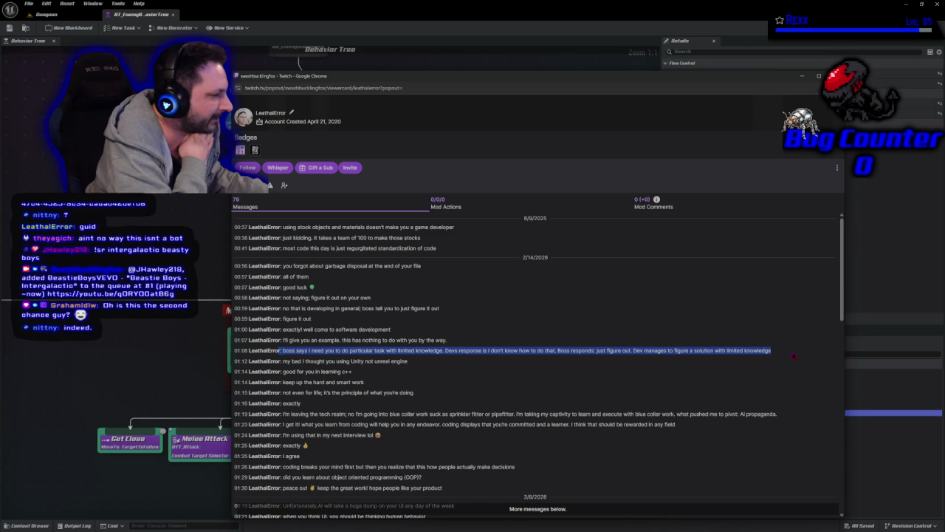
pyautogui.moveTo(283, 361); pyautogui.dragTo(414, 364)
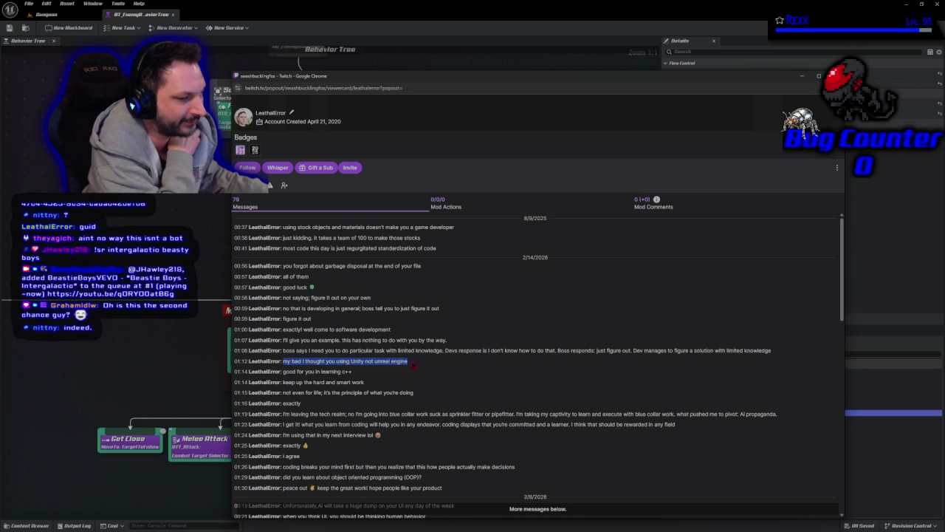
# Step: Scroll through the chatter's message history, then ban them from the channel
pyautogui.scroll(-1, 413, 364)
pyautogui.scroll(-1, 414, 364)
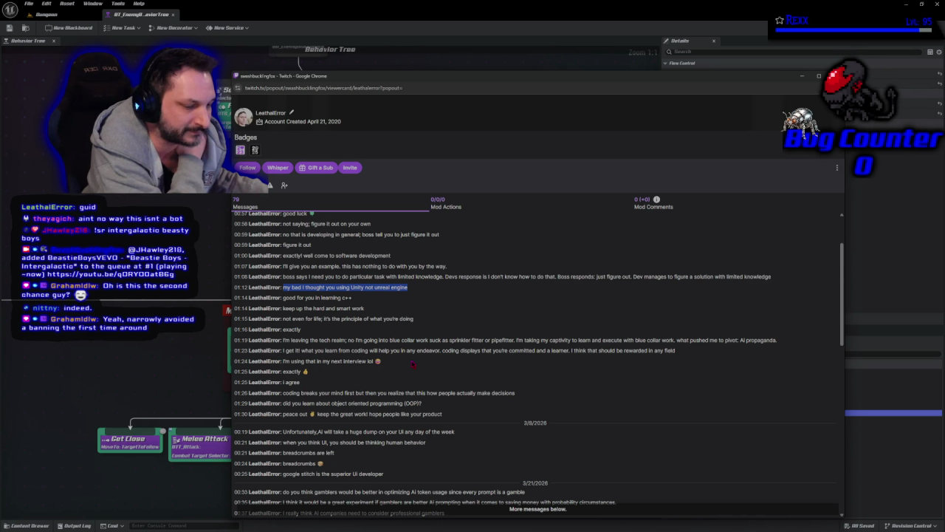
pyautogui.scroll(-3, 413, 364)
pyautogui.scroll(3, 414, 363)
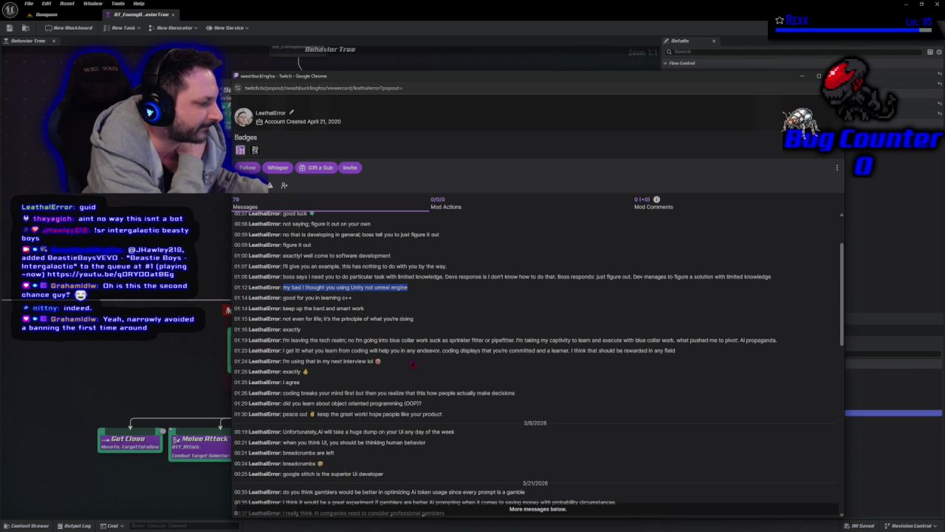
pyautogui.scroll(-3, 413, 364)
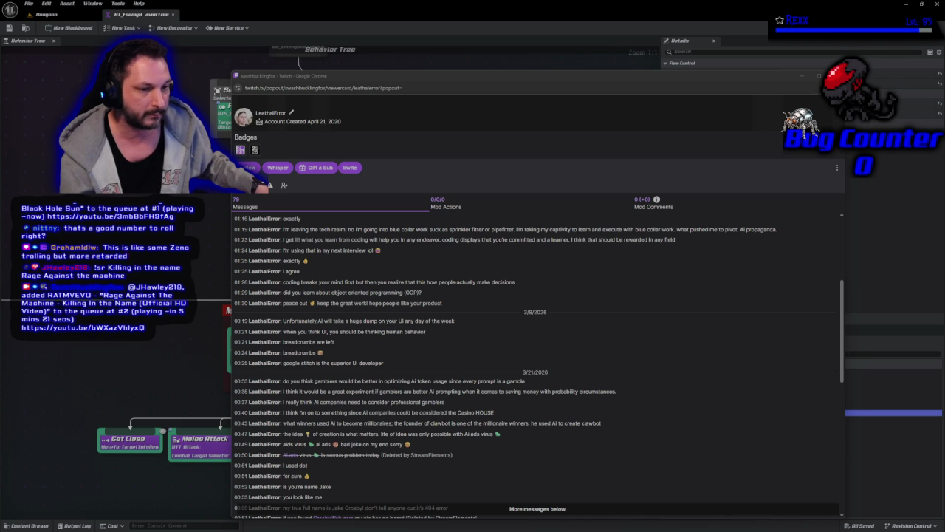
pyautogui.click(270, 185)
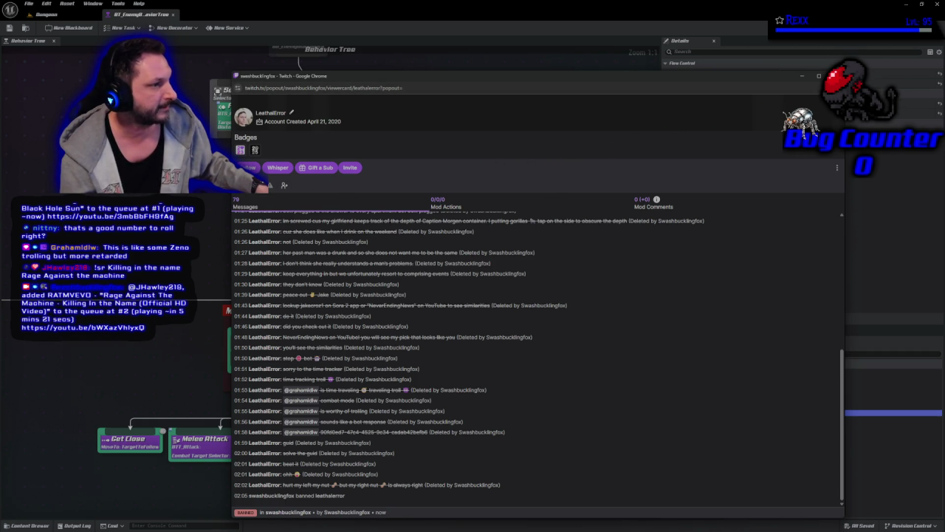
# Step: Close the Twitch viewer card with Ctrl+W to return to the behavior tree editor
pyautogui.hotkey('ctrl', 'w')
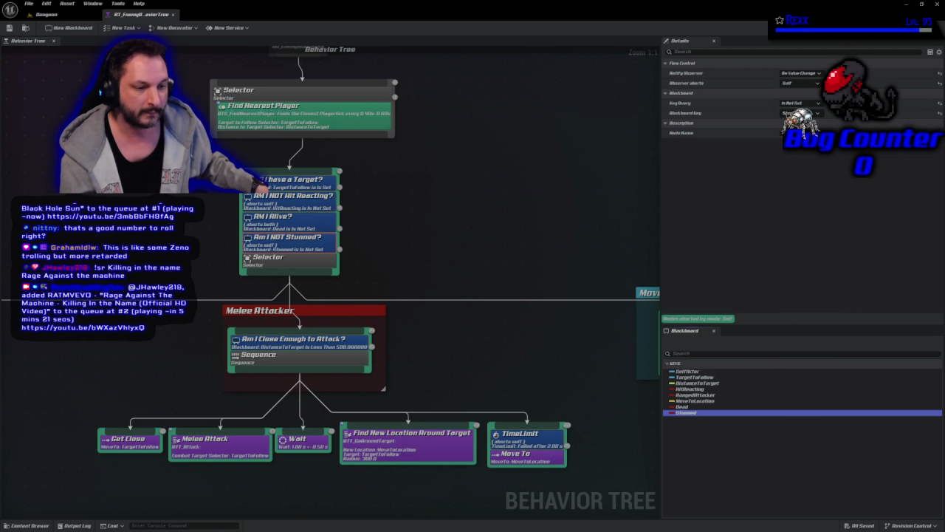